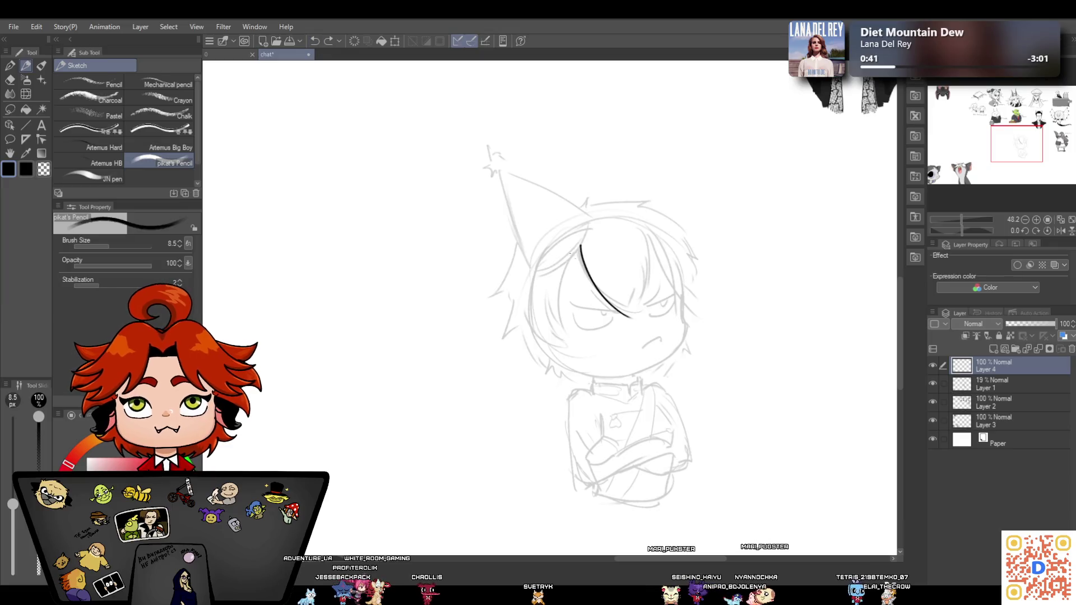
Undo the first bang stroke, then ink the bang line and a zigzag strand right of the face
left_click(319, 42)
key("ctrl+y")
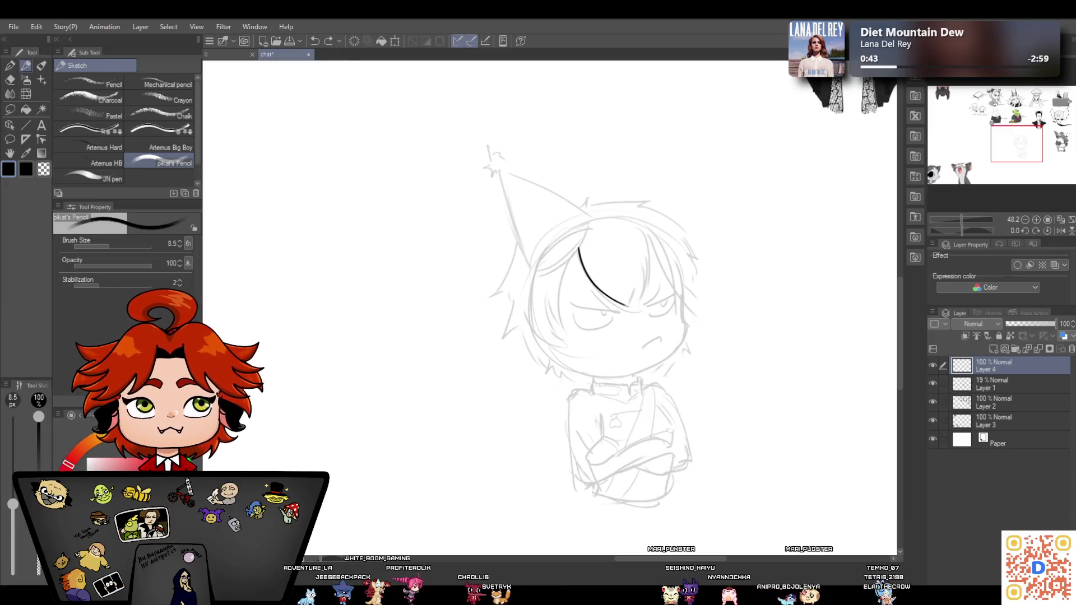
left_click(315, 42)
mouse_move(582, 248)
left_mouse_down()
mouse_move(560, 280)
mouse_move(638, 305)
left_mouse_up()
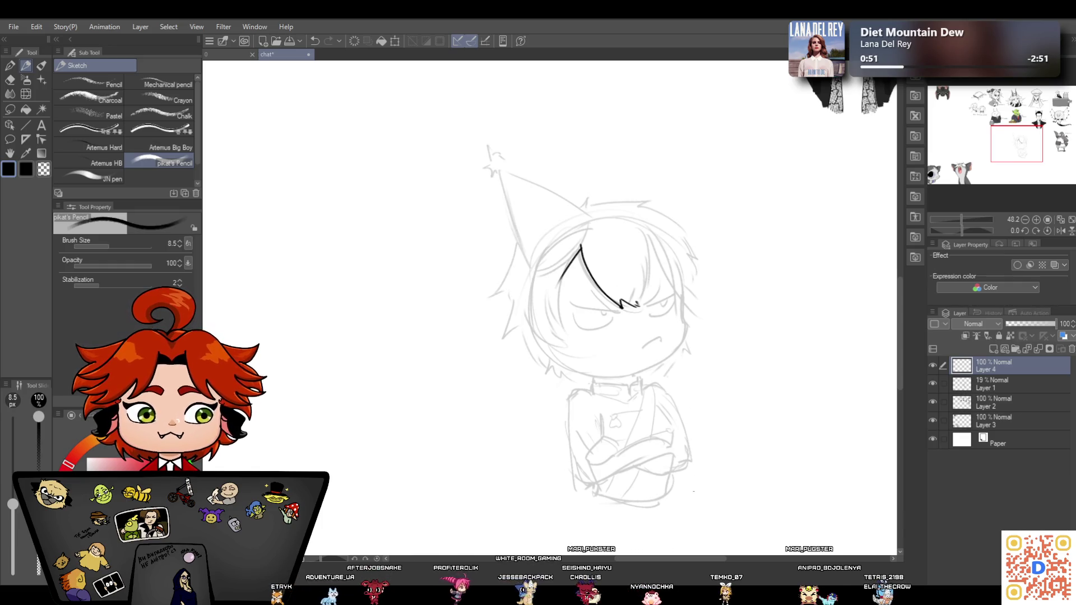
mouse_move(643, 238)
left_mouse_down()
mouse_move(653, 263)
mouse_move(642, 307)
left_mouse_up()
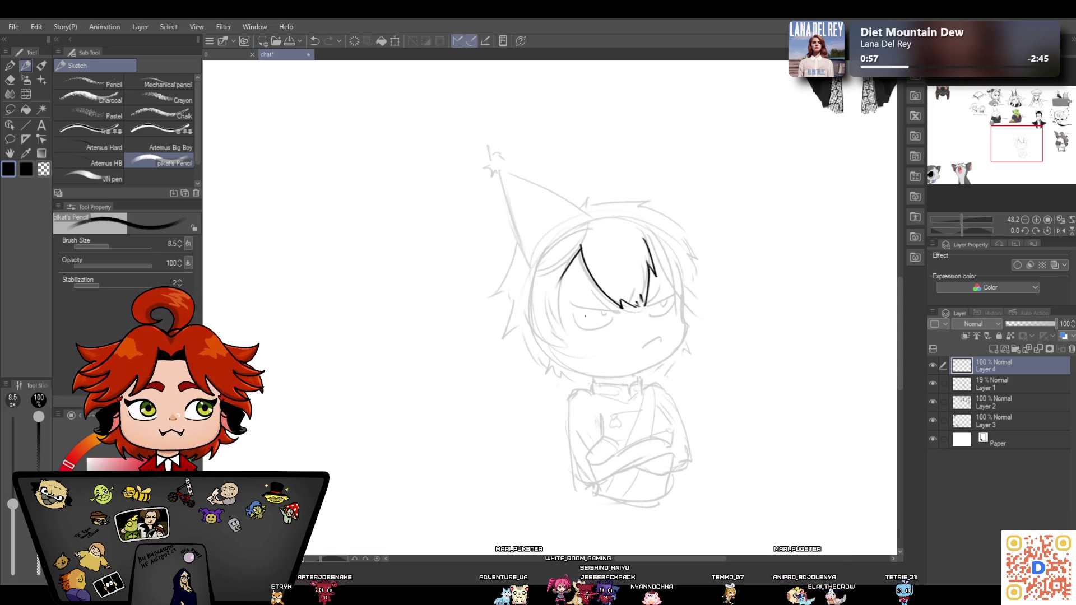
Ink the hair strands and outline down the face's left side, extending the top outline toward the hat
left_click_drag(560, 264, 580, 354)
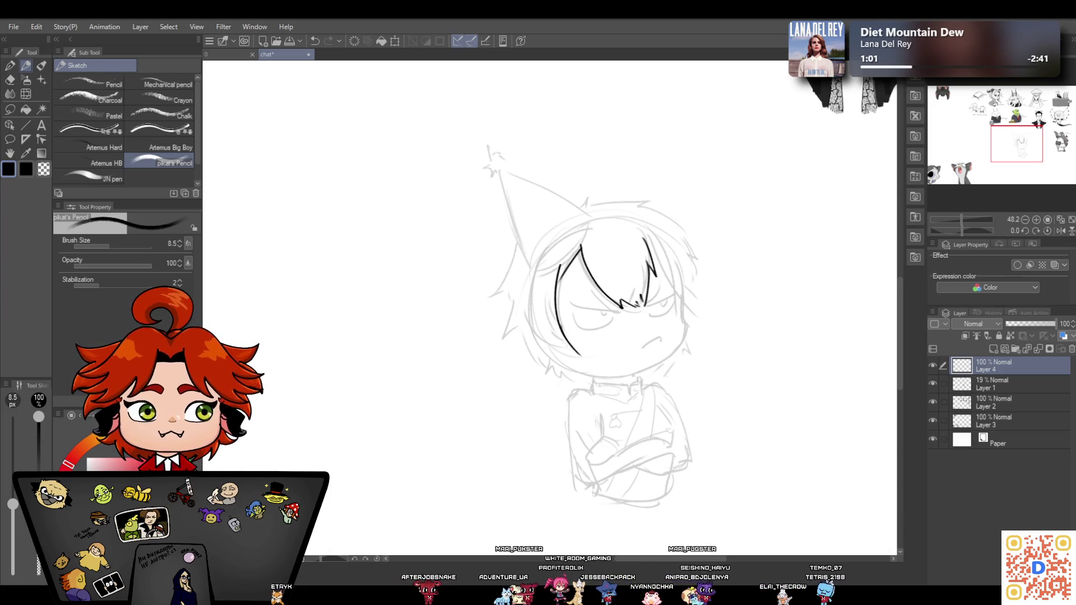
left_click_drag(538, 310, 583, 356)
mouse_move(525, 309)
left_mouse_down()
mouse_move(553, 359)
mouse_move(570, 358)
left_mouse_up()
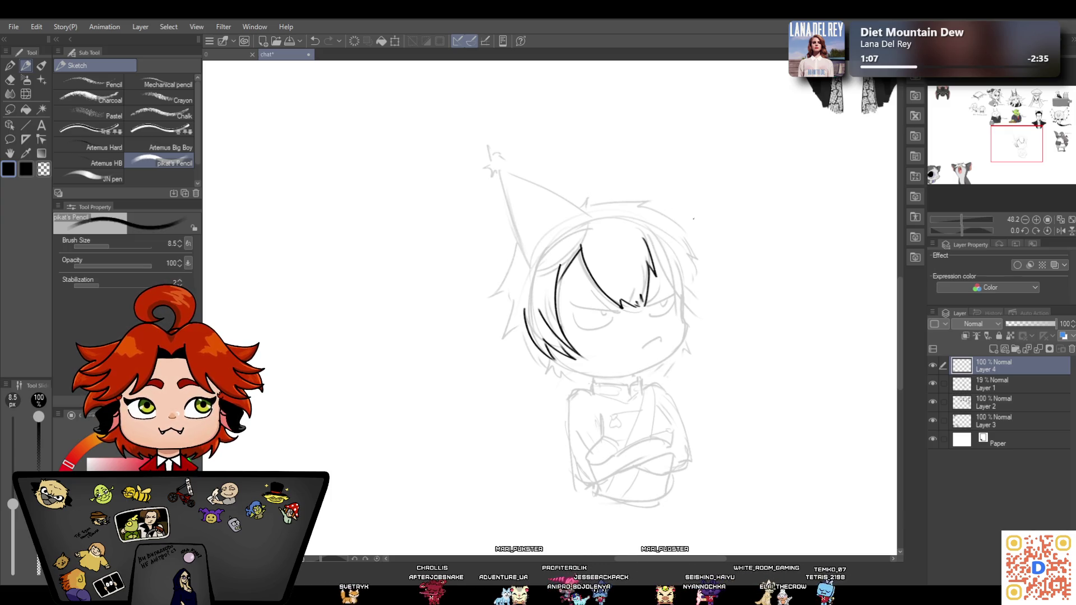
mouse_move(533, 269)
left_mouse_down()
mouse_move(554, 267)
mouse_move(591, 215)
left_mouse_up()
mouse_move(533, 269)
left_mouse_down()
mouse_move(552, 347)
mouse_move(594, 382)
left_mouse_up()
left_click_drag(590, 214, 610, 202)
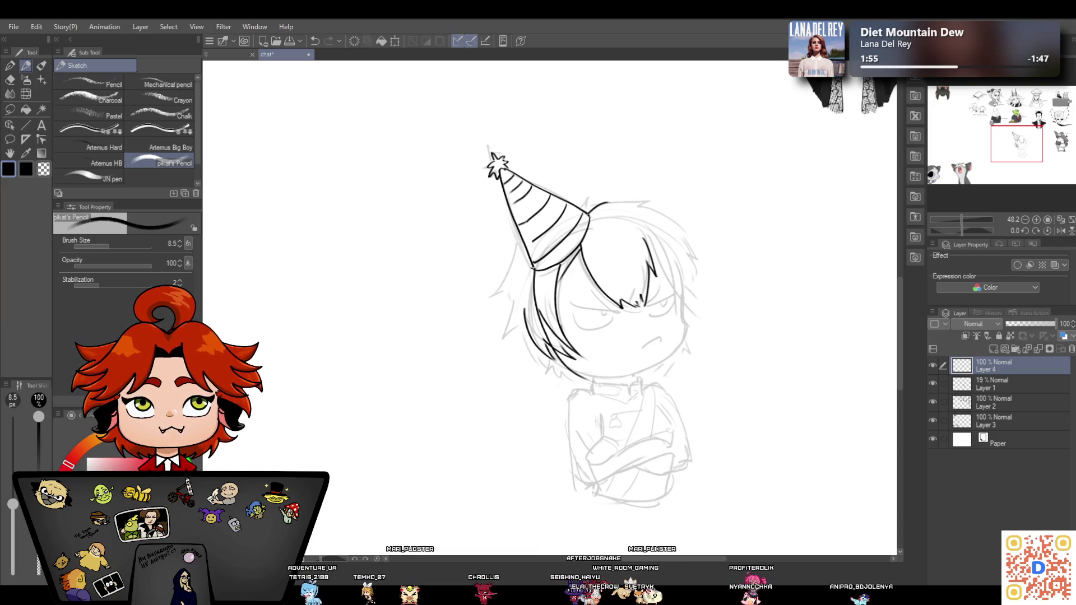
Ink the hat's left brim edge, undoing one stray stroke beside it
mouse_move(520, 240)
left_mouse_down()
mouse_move(481, 270)
mouse_move(495, 320)
left_mouse_up()
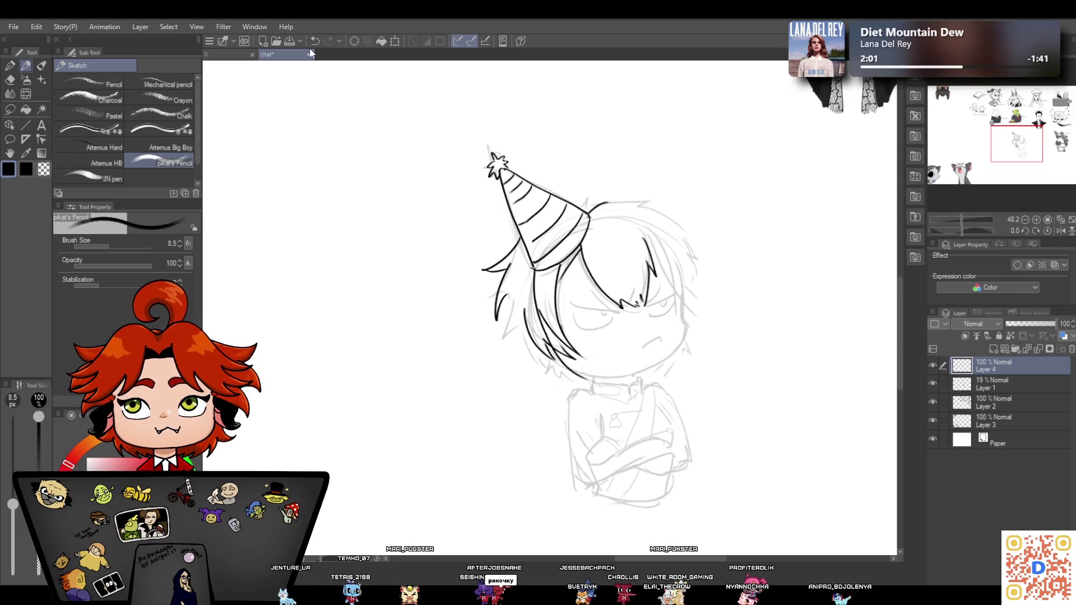
key("ctrl+z")
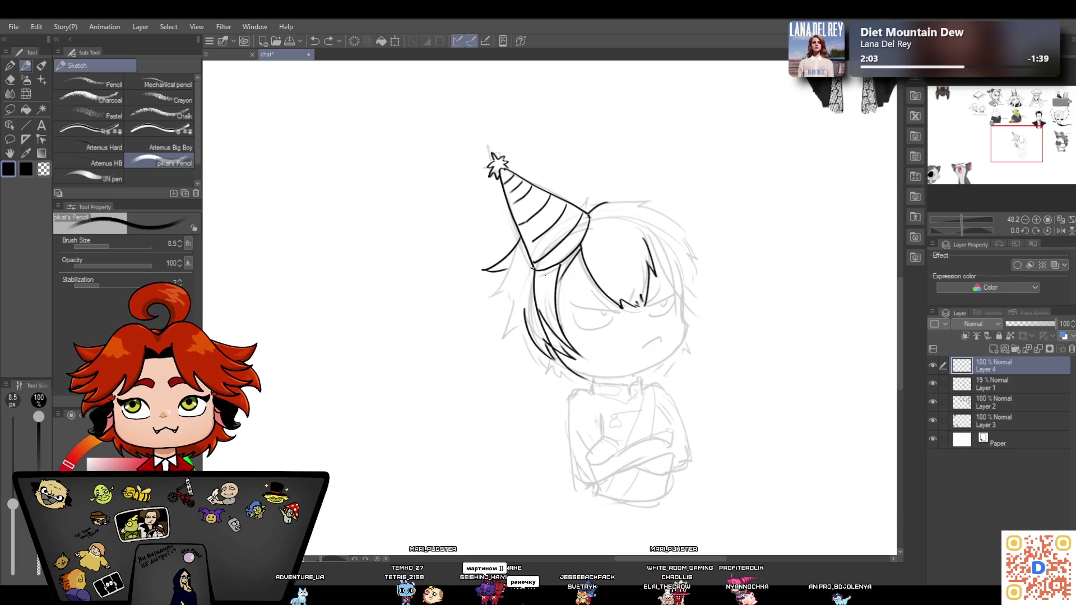
left_click_drag(484, 271, 524, 258)
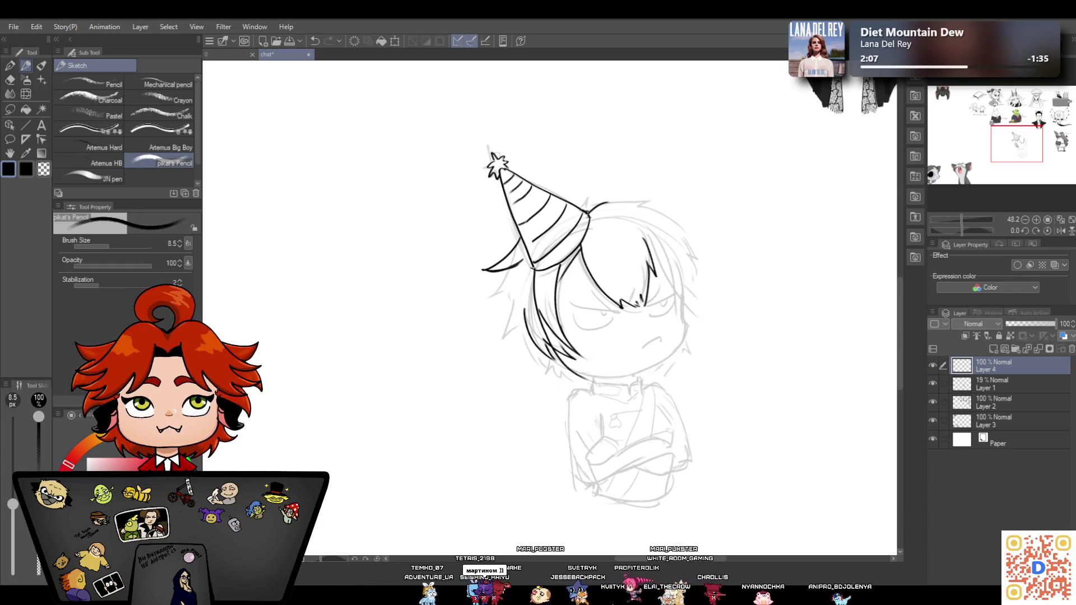
Ink jagged hair strands down the lower-left side beneath the hat
left_click_drag(511, 274, 493, 309)
left_click_drag(505, 296, 519, 351)
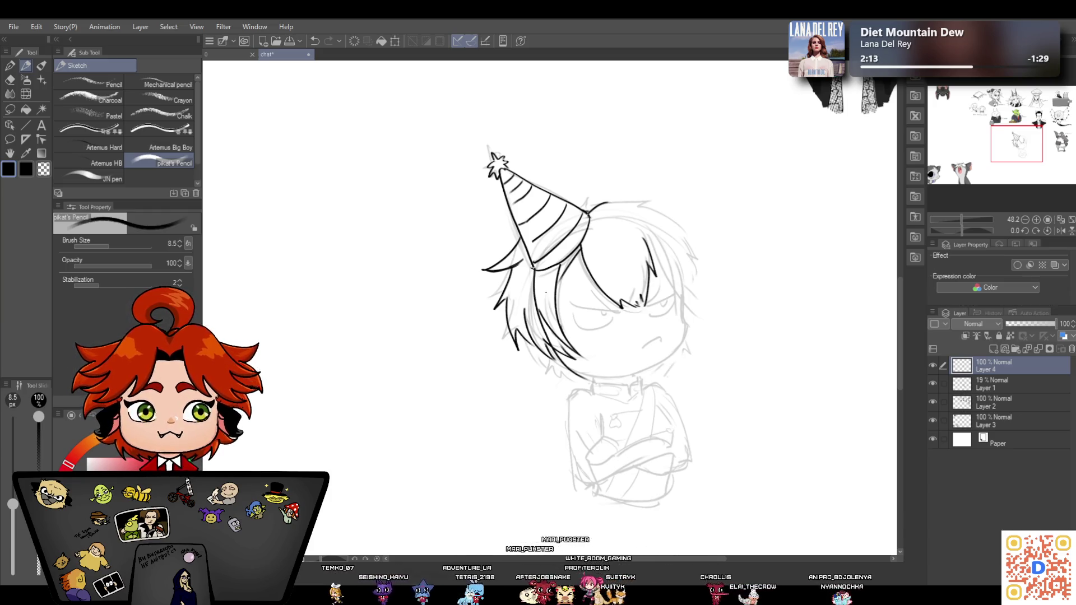
left_click_drag(526, 337, 553, 367)
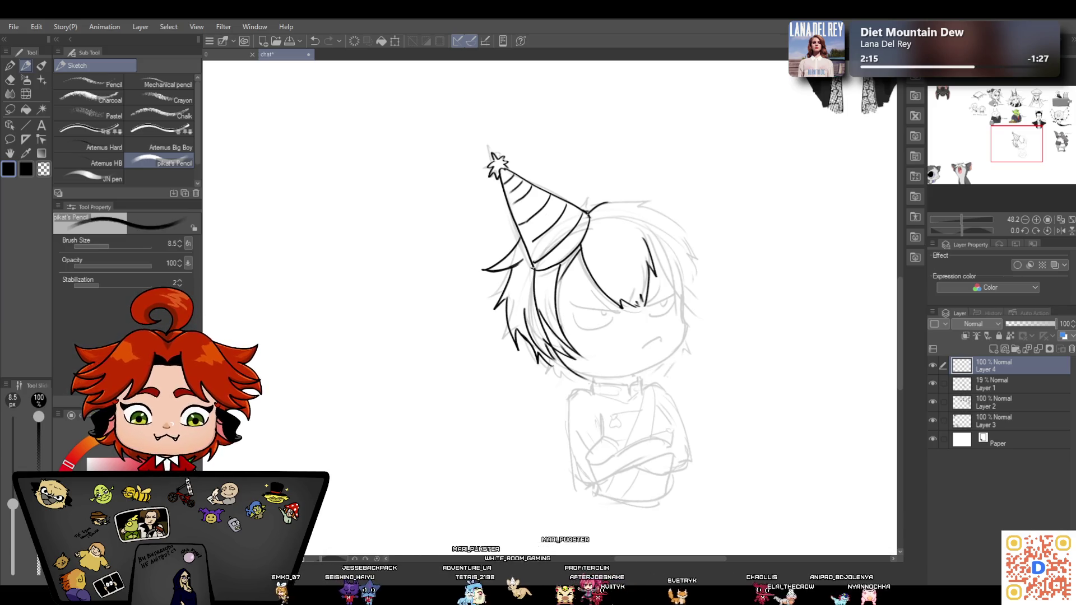
key("e")
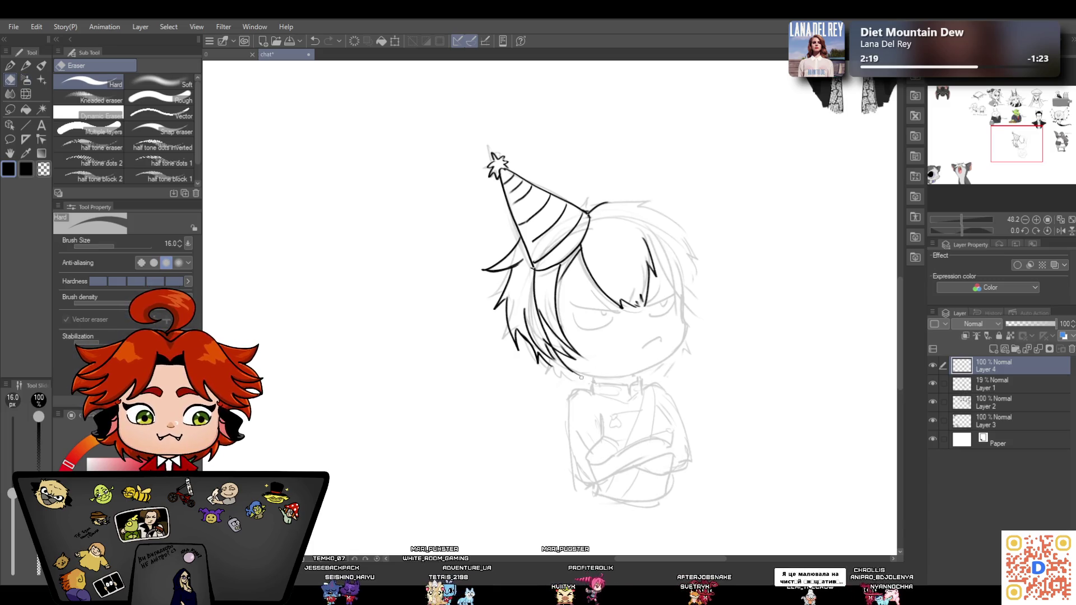
With the Sketch pencil, ink the lower hair line near the cheek and darken the hair's right edge
left_click(12, 66)
left_click(23, 66)
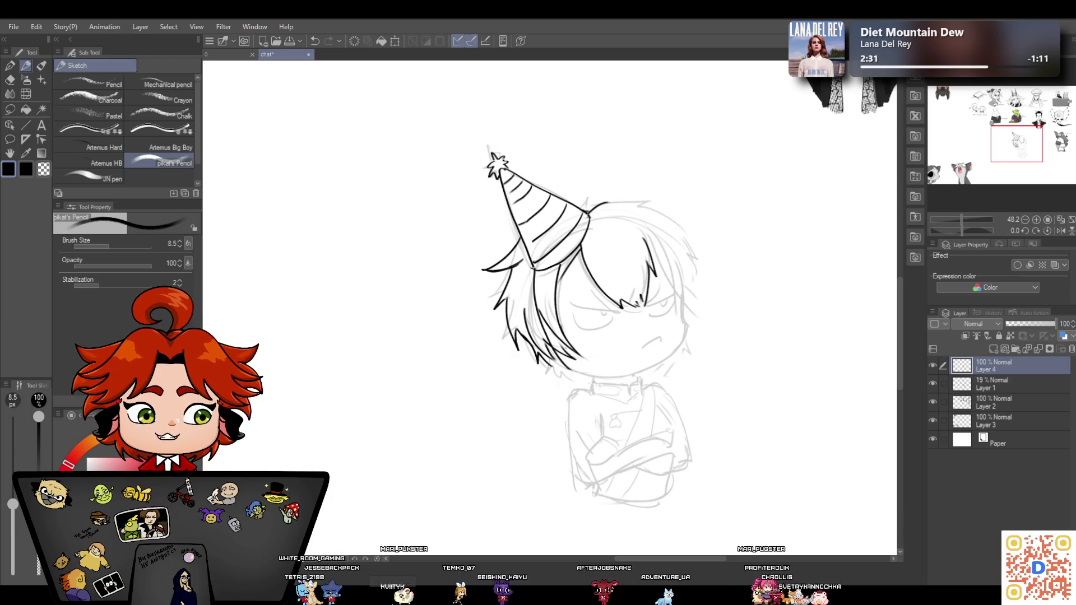
left_click_drag(548, 346, 584, 374)
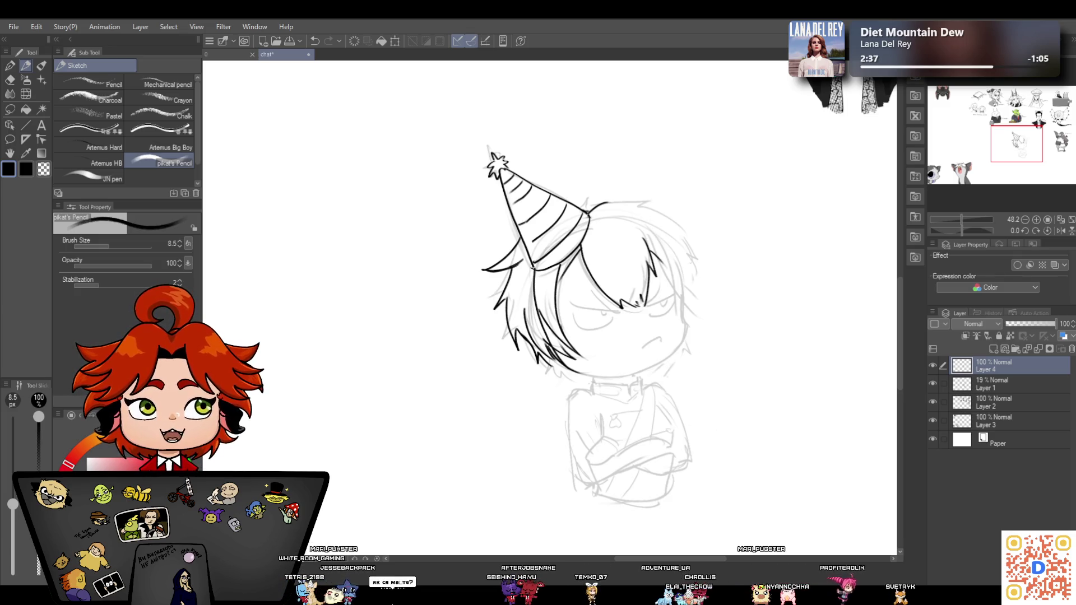
left_click_drag(659, 245, 702, 330)
left_click_drag(682, 267, 699, 326)
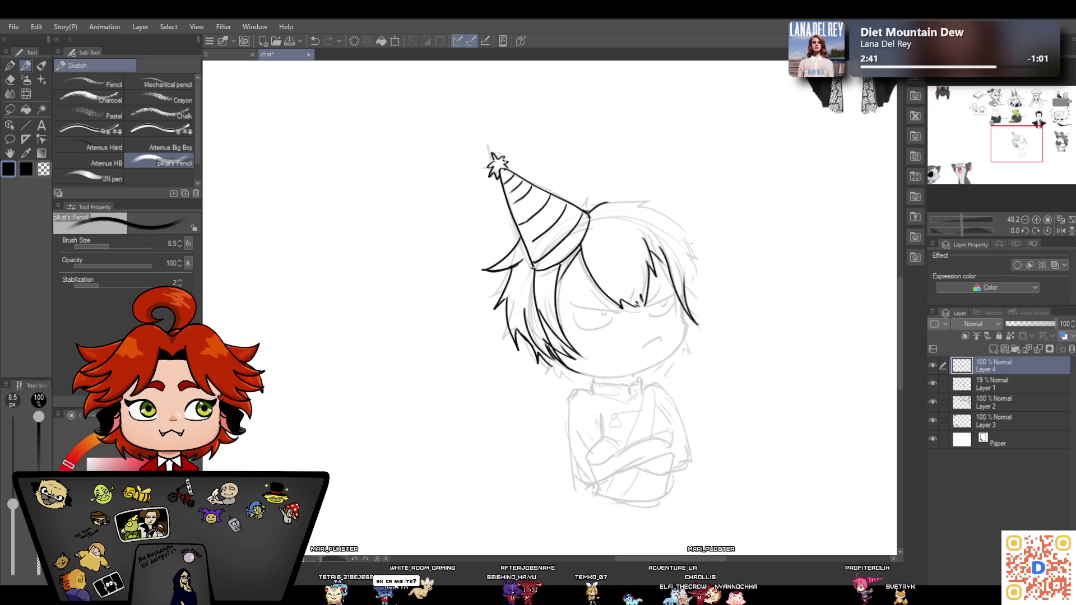
Ink the top hair arc, a right-side strand, a curl at the hat base, and the chin line
left_click_drag(630, 209, 657, 244)
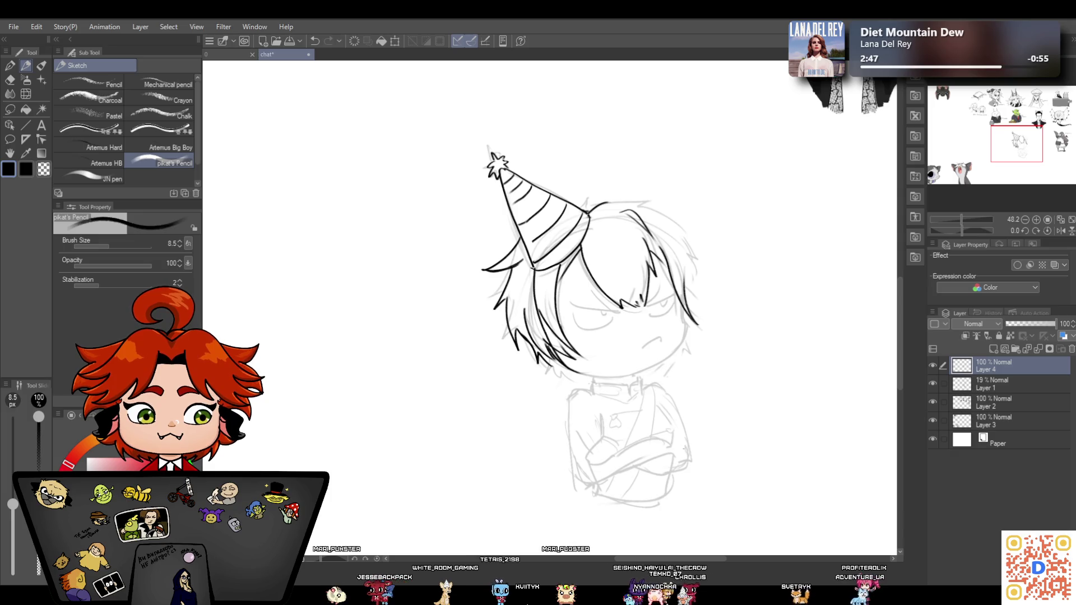
left_click_drag(653, 217, 685, 291)
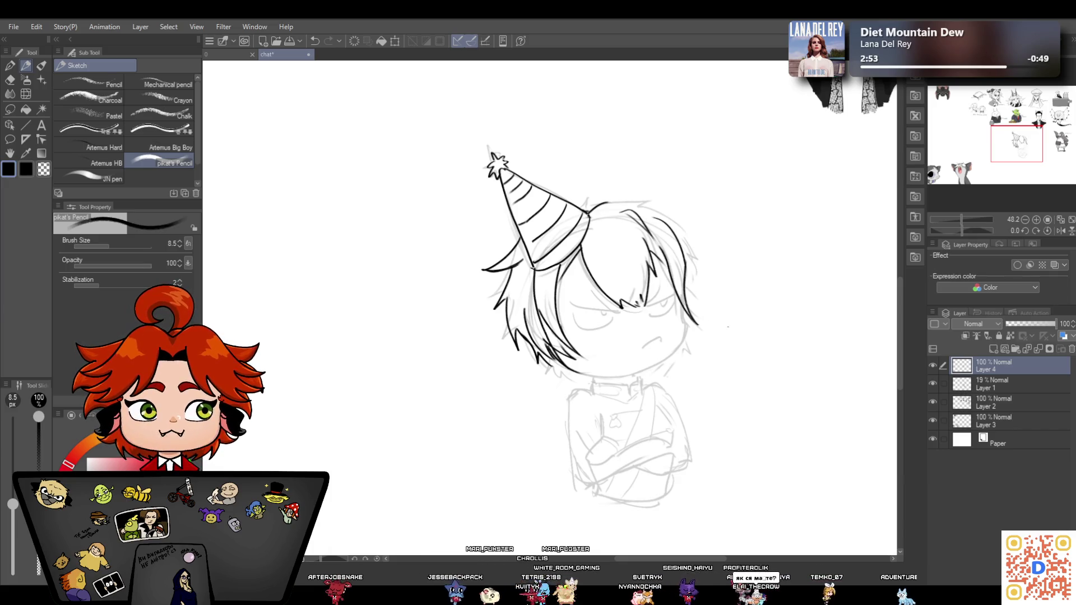
left_click_drag(580, 208, 590, 211)
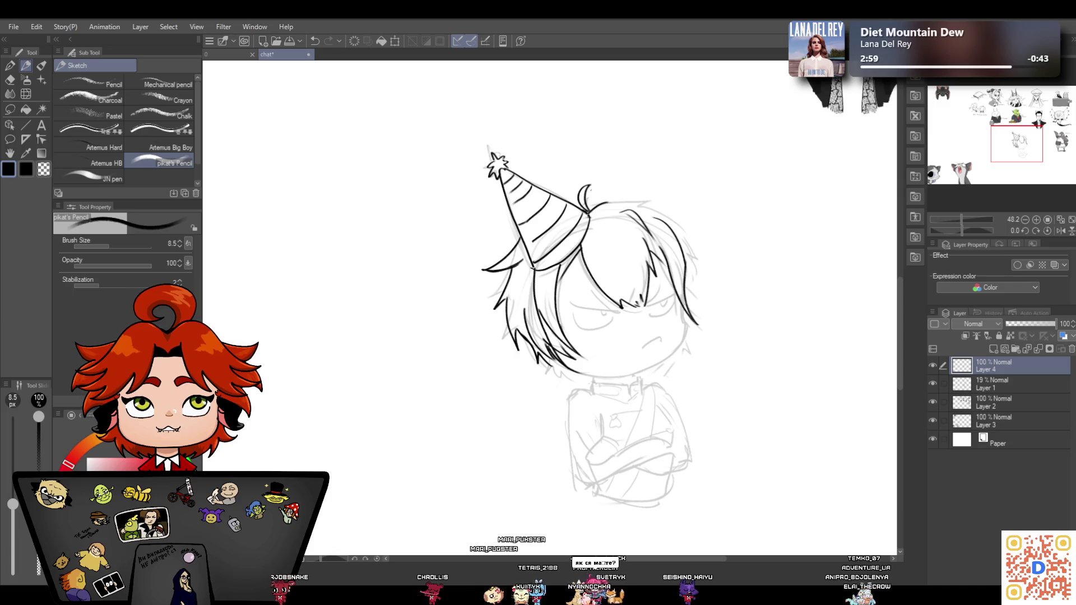
mouse_move(589, 209)
left_mouse_down()
mouse_move(618, 200)
mouse_move(722, 252)
left_mouse_up()
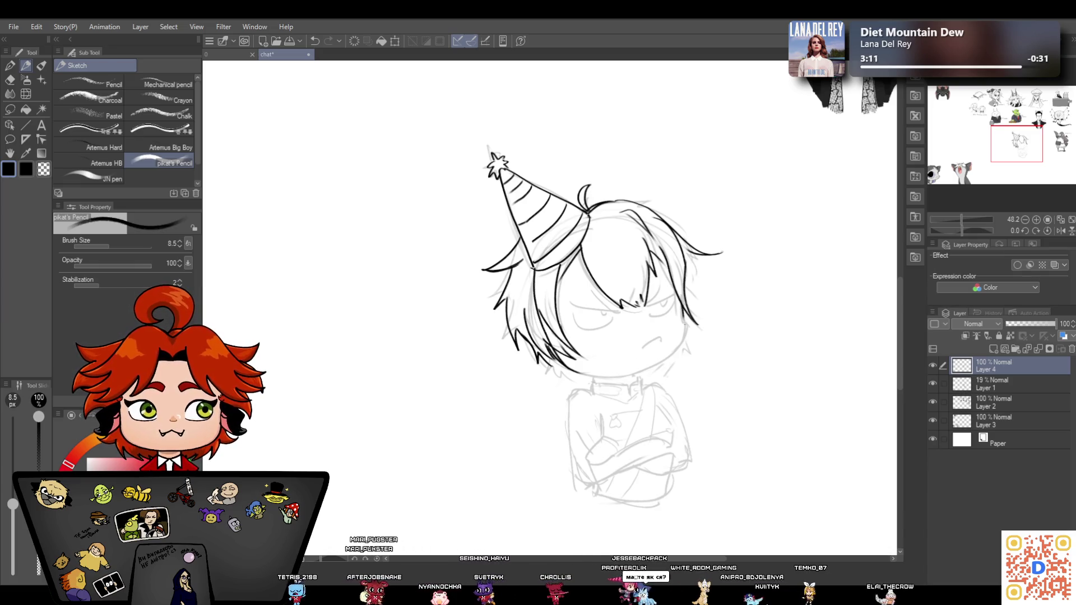
mouse_move(686, 334)
left_mouse_down()
mouse_move(641, 369)
mouse_move(563, 363)
left_mouse_up()
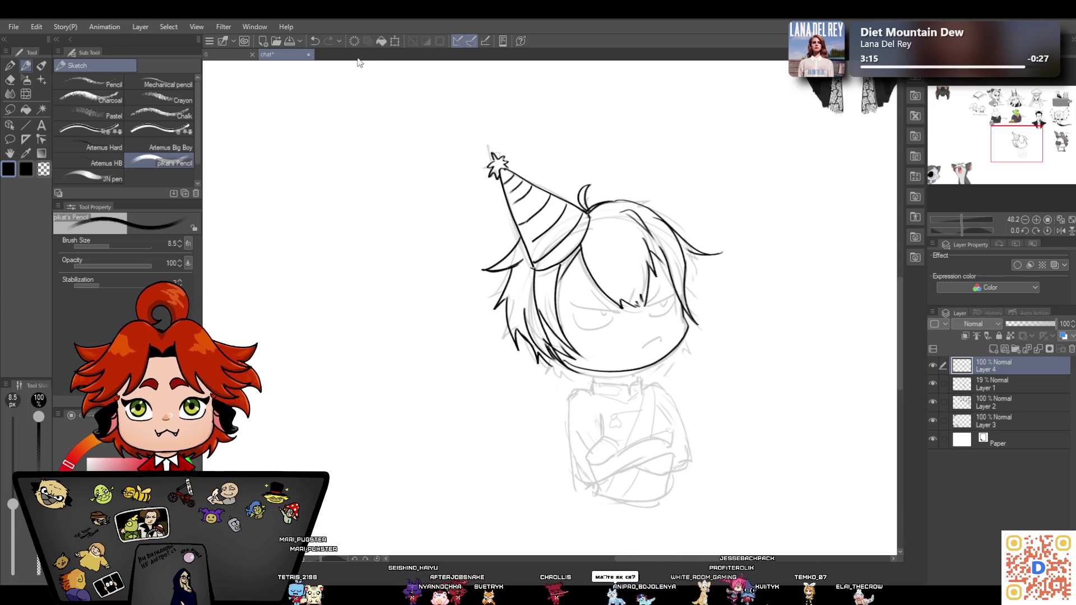
Undo the chin line, restore a small face stroke, and add a short line on the face's right side
left_click(313, 39)
left_click(315, 39)
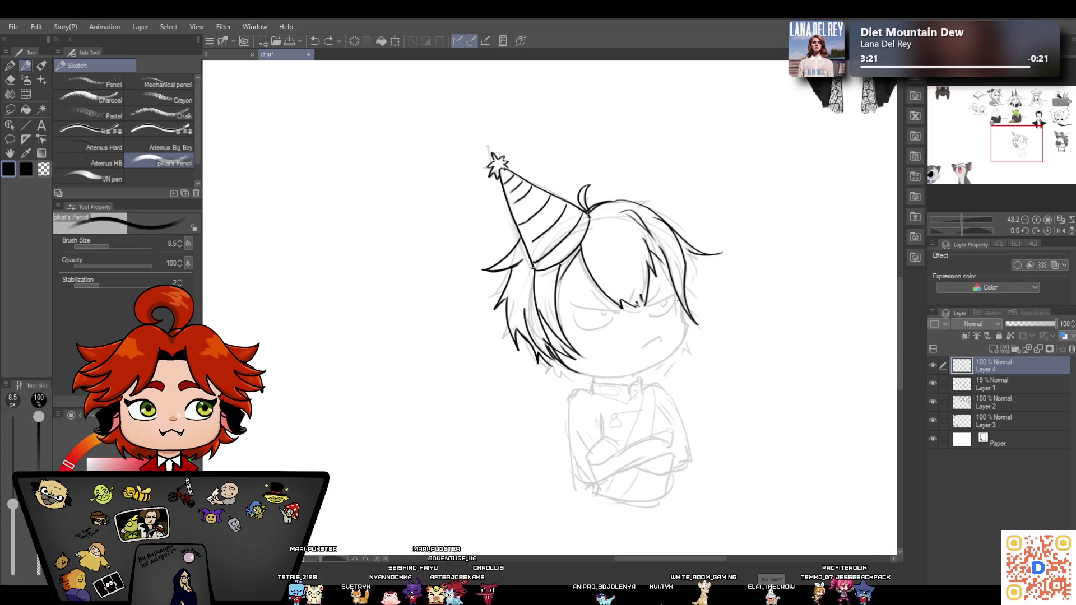
key("ctrl+y")
left_click_drag(680, 303, 686, 324)
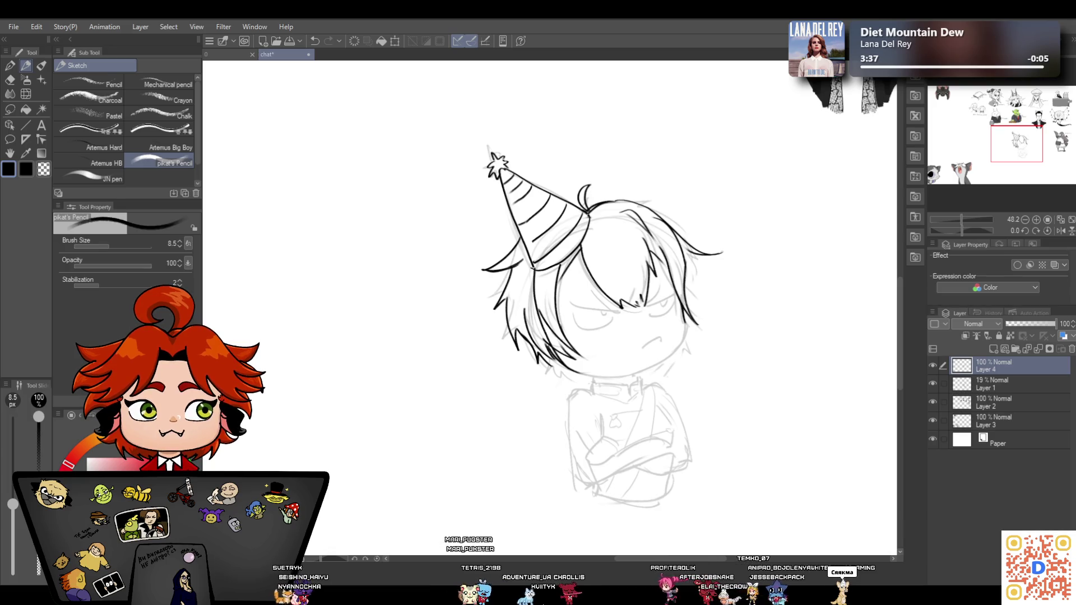
Try redrawing the jaw line twice, undoing both, then undo and redo the latest stroke
mouse_move(685, 335)
left_mouse_down()
mouse_move(662, 359)
mouse_move(601, 374)
mouse_move(566, 362)
left_mouse_up()
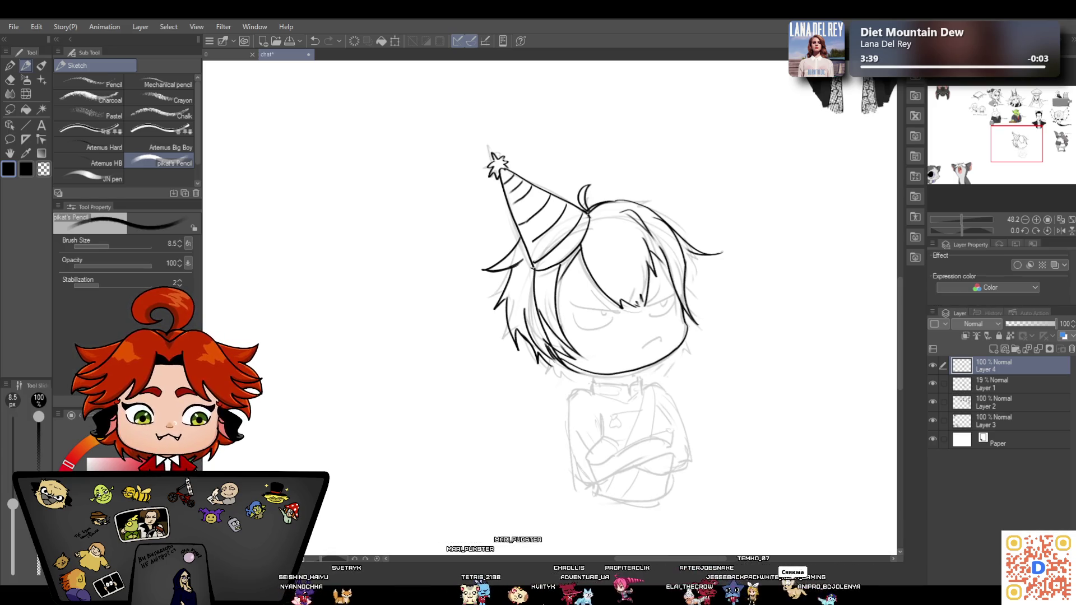
left_click(316, 43)
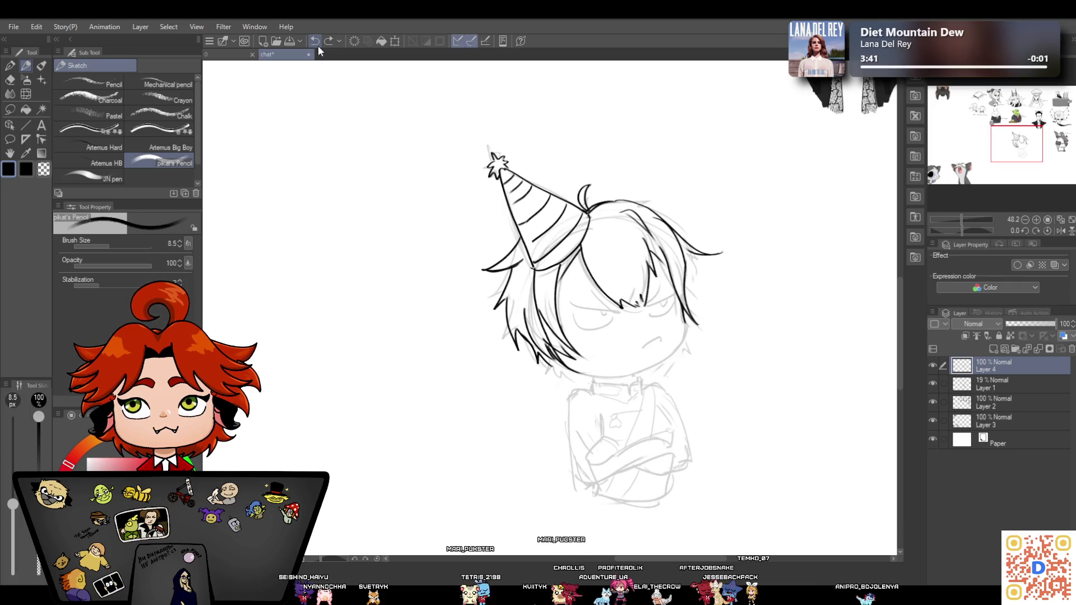
mouse_move(688, 330)
left_mouse_down()
mouse_move(606, 372)
mouse_move(580, 370)
left_mouse_up()
left_click(317, 40)
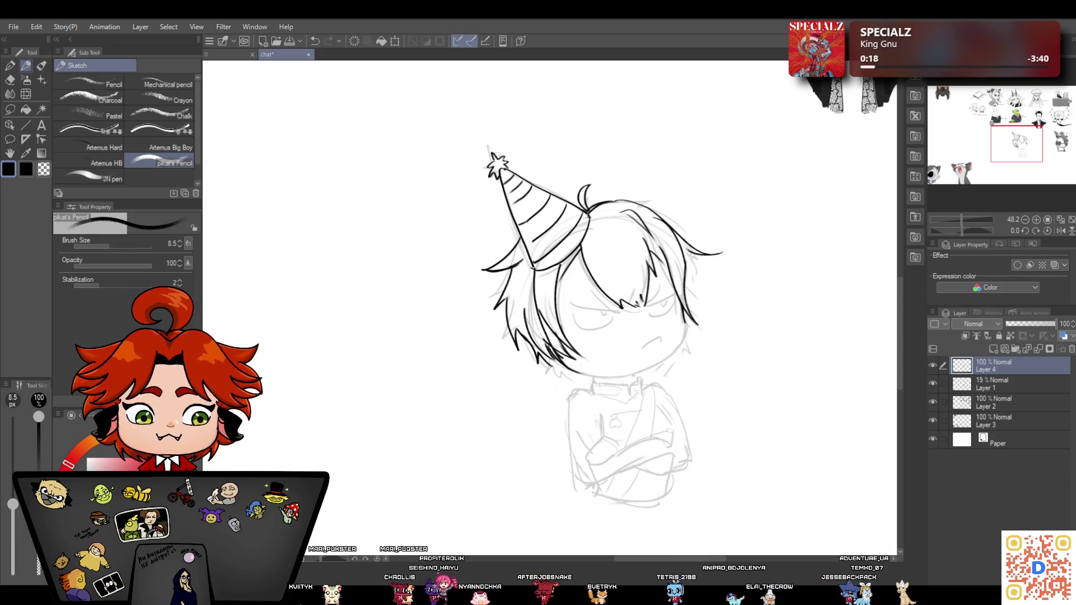
left_click(322, 40)
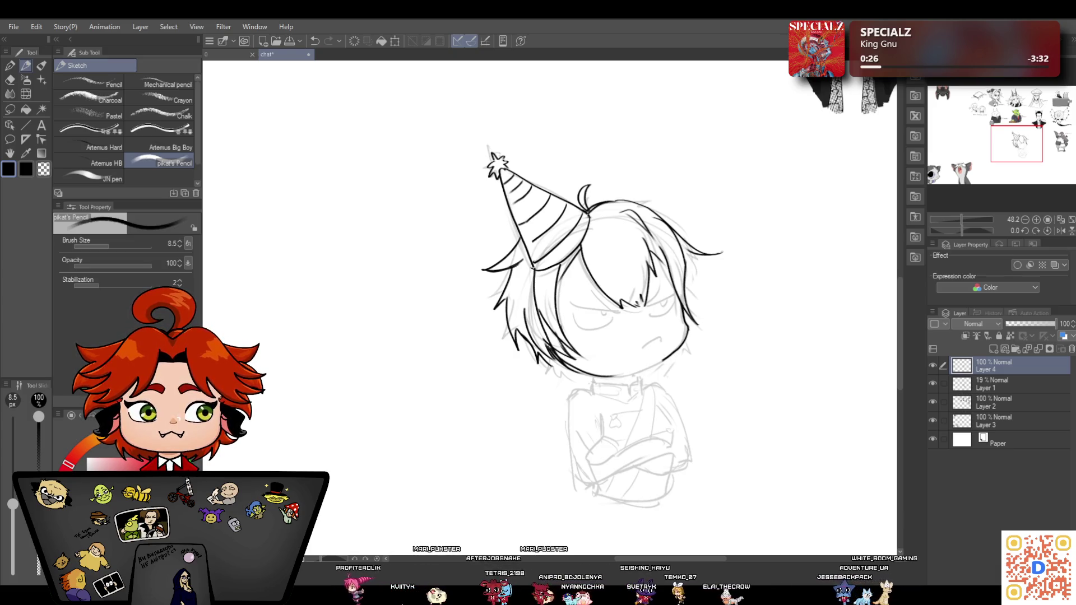
left_click(315, 41)
key("ctrl+y")
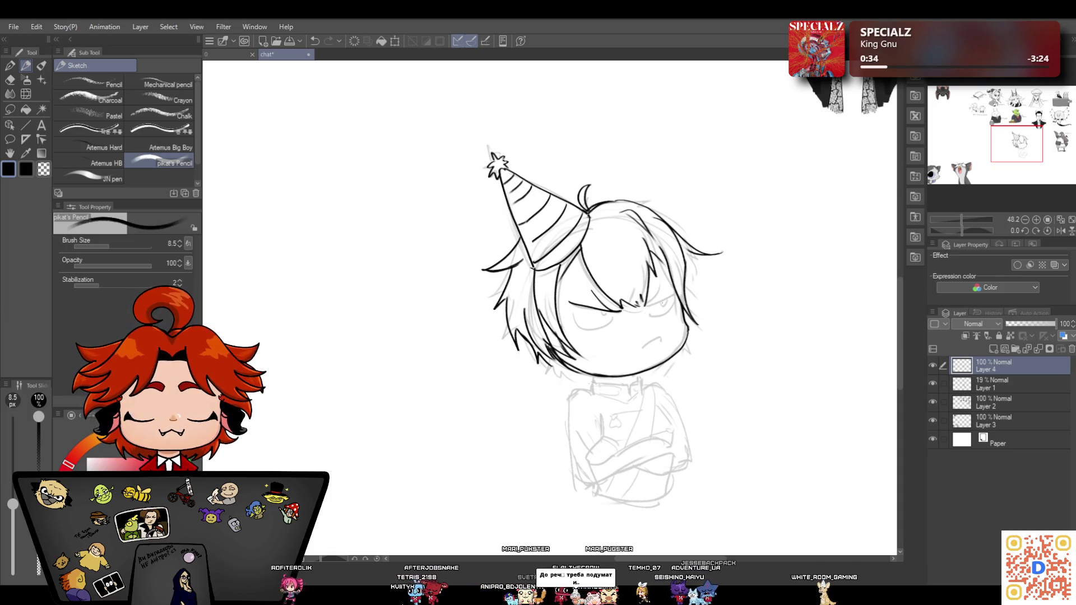
Ink the left eye outline, the frowning mouth, a short chin line and the neck line
mouse_move(573, 313)
left_mouse_down()
mouse_move(612, 322)
mouse_move(672, 292)
left_mouse_up()
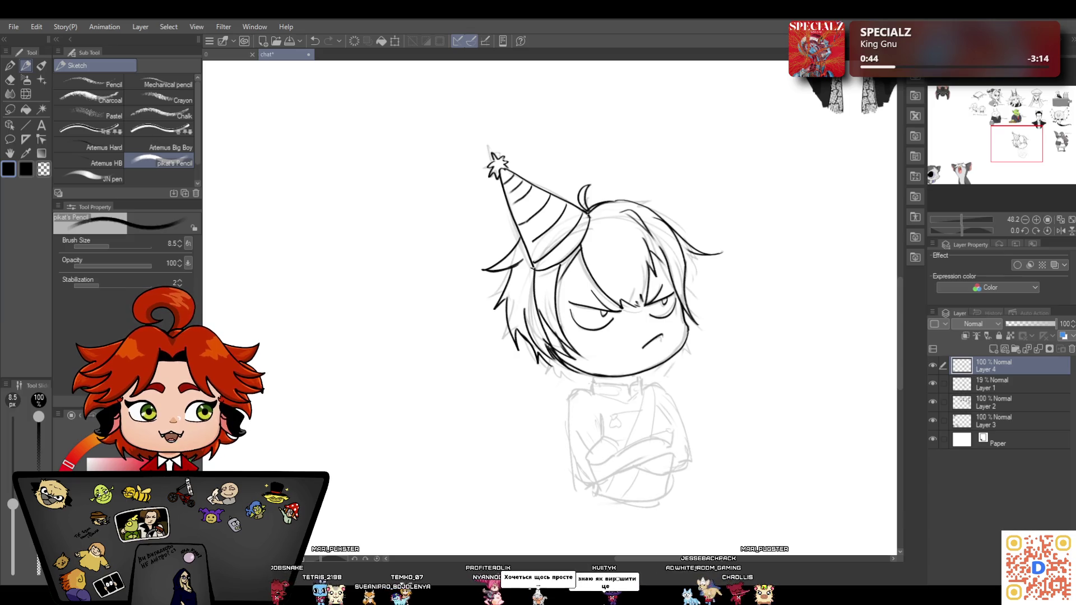
left_click_drag(643, 344, 662, 335)
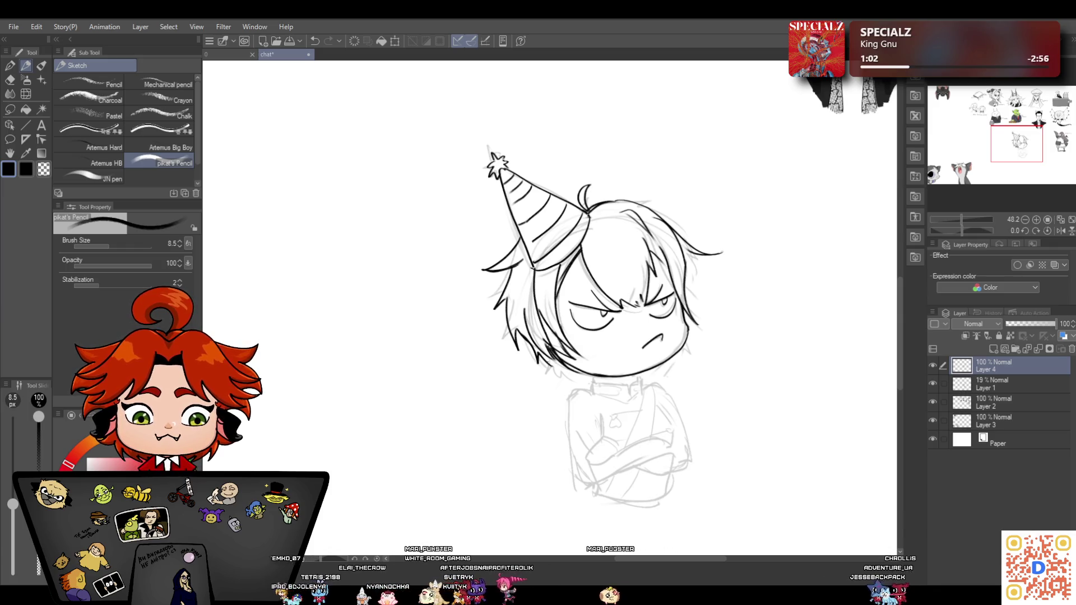
left_click_drag(652, 366, 661, 372)
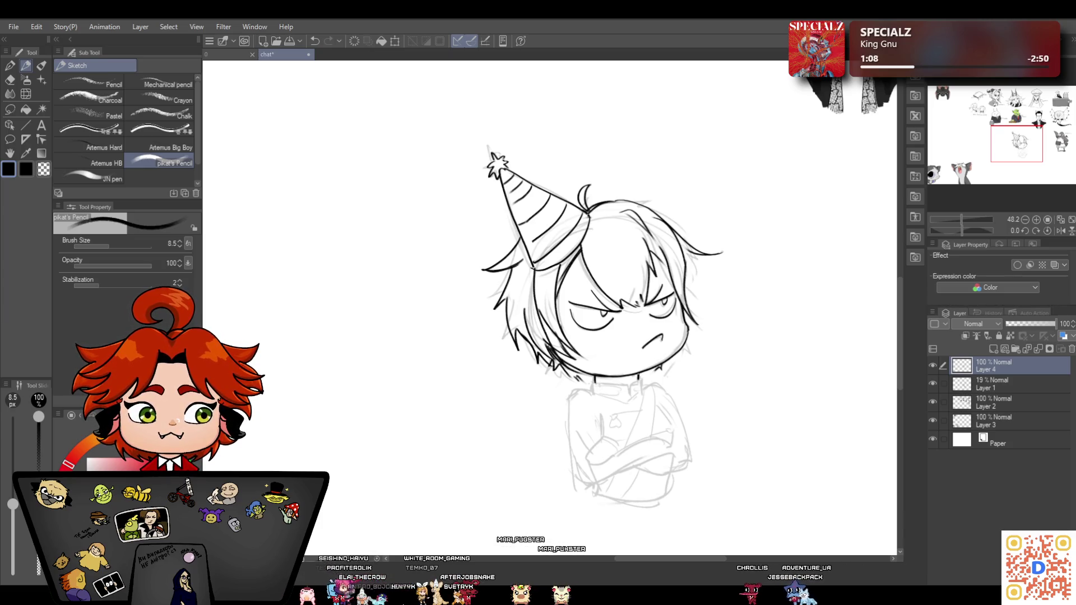
left_click_drag(593, 382, 624, 384)
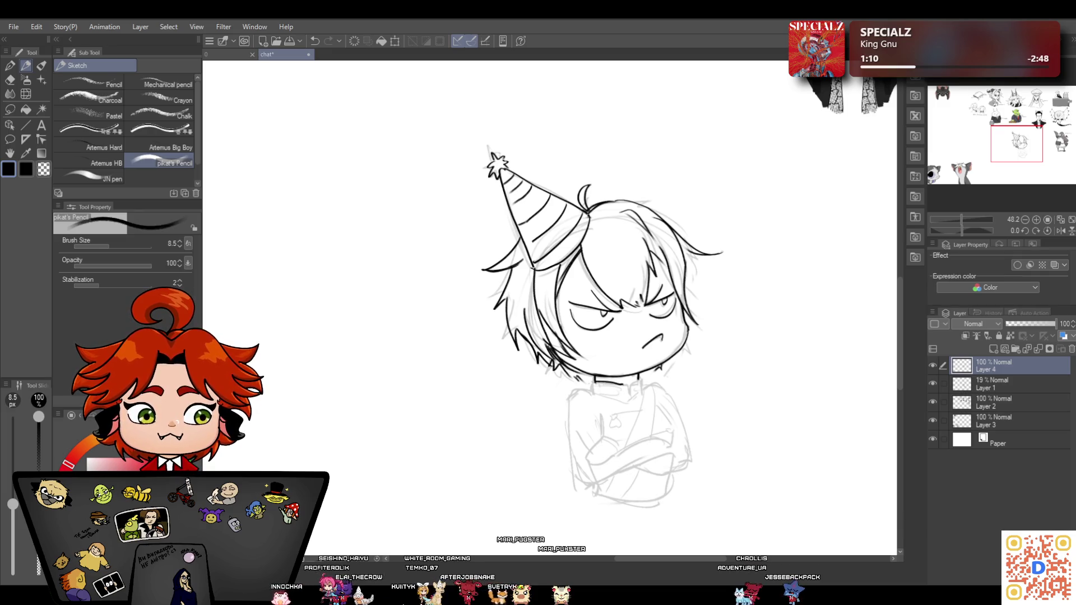
Redraw the neck line more cleanly and draw the shirt collar under the chin
left_click(315, 41)
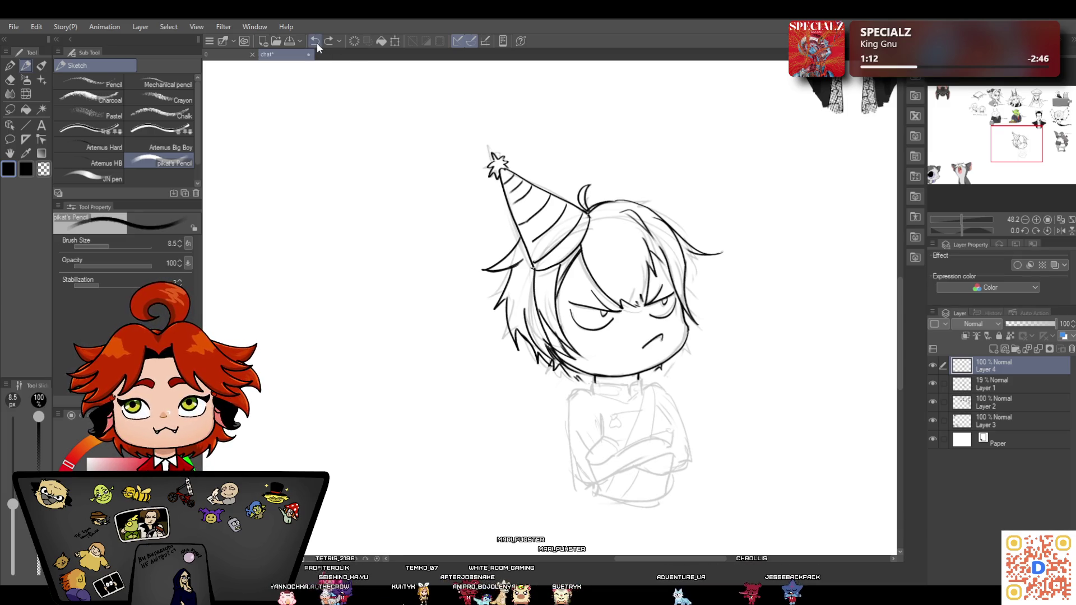
mouse_move(594, 382)
left_mouse_down()
mouse_move(627, 384)
mouse_move(631, 394)
left_mouse_up()
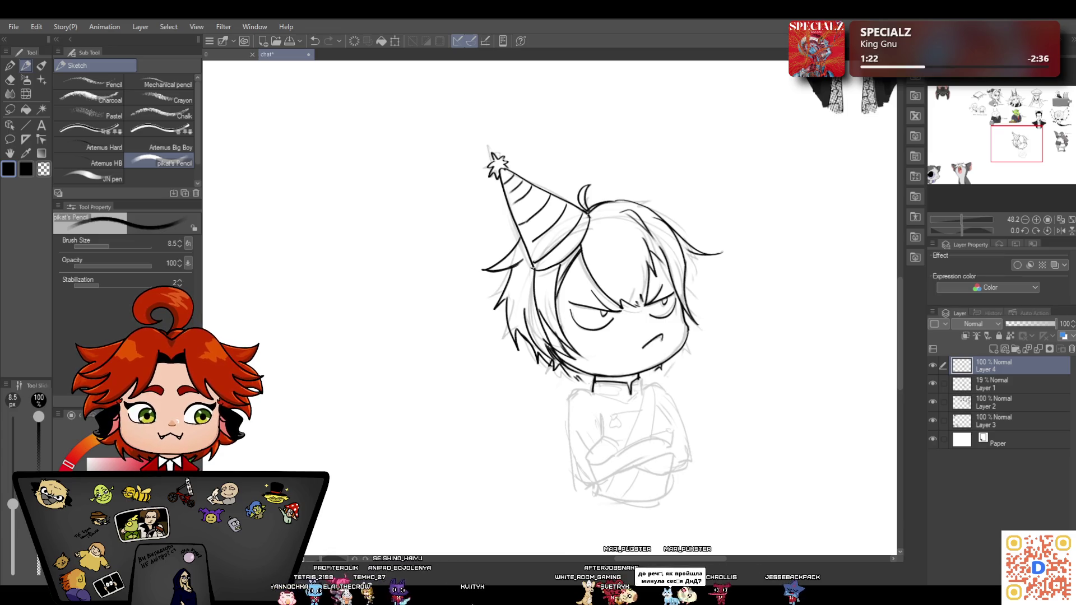
left_click_drag(630, 398, 595, 392)
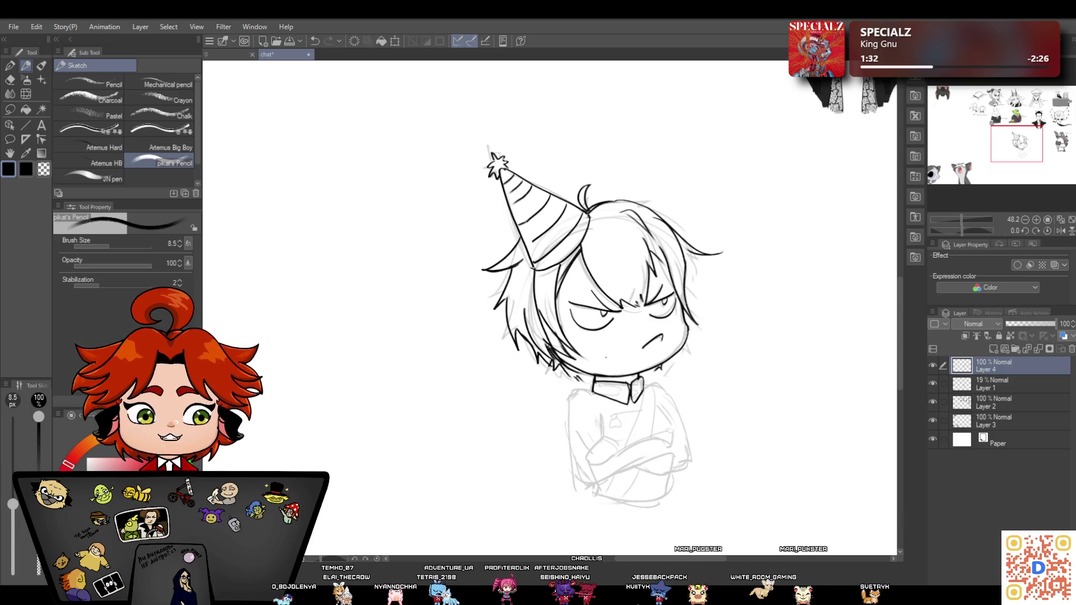
Return to the Sketch pencil and add strokes along the neck and collar
left_click(12, 78)
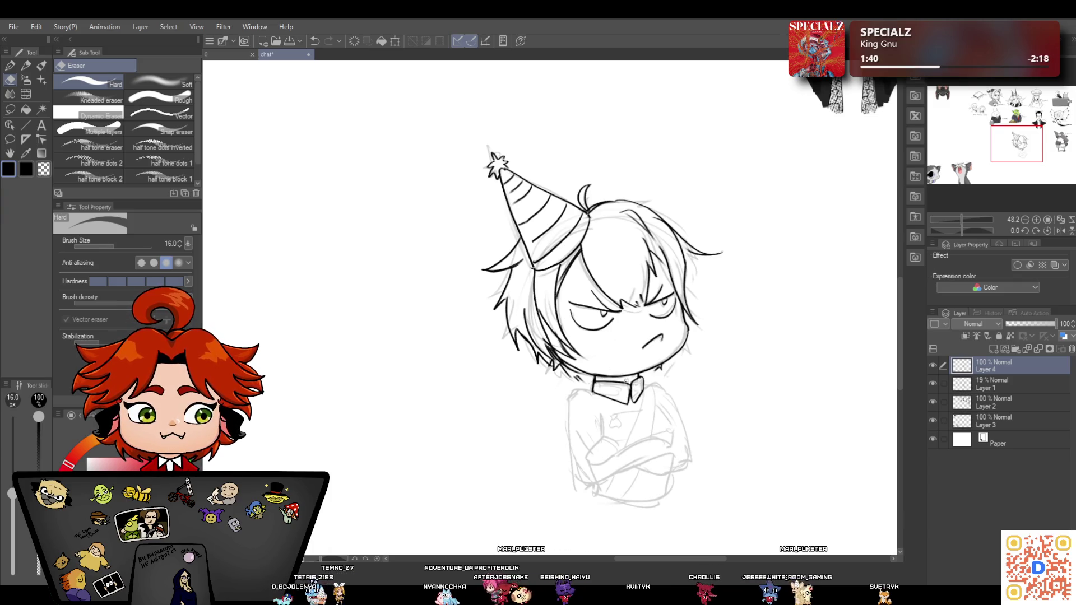
left_click(13, 67)
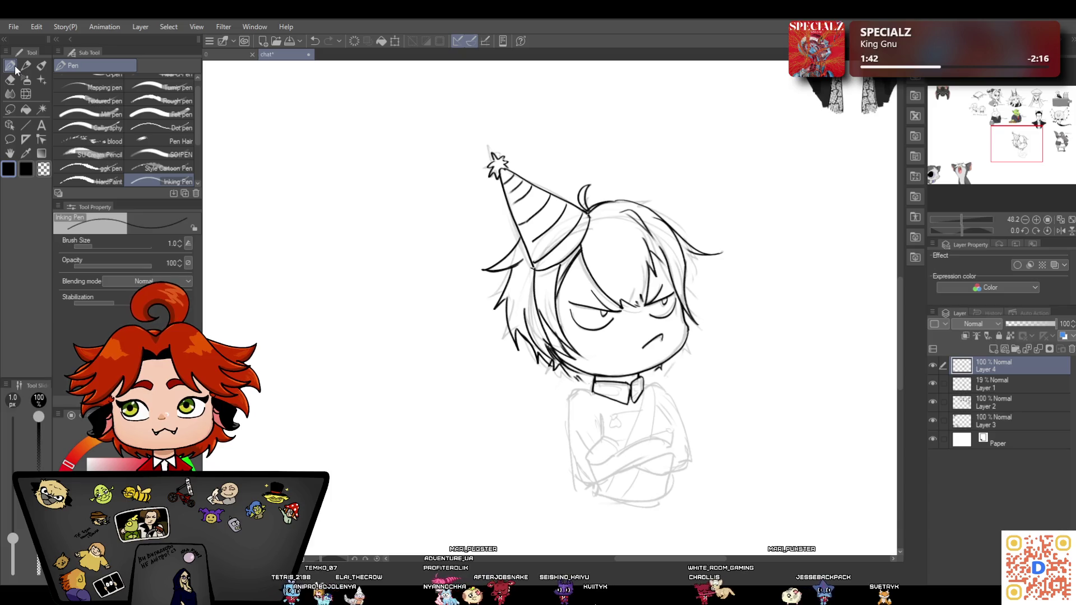
left_click(27, 65)
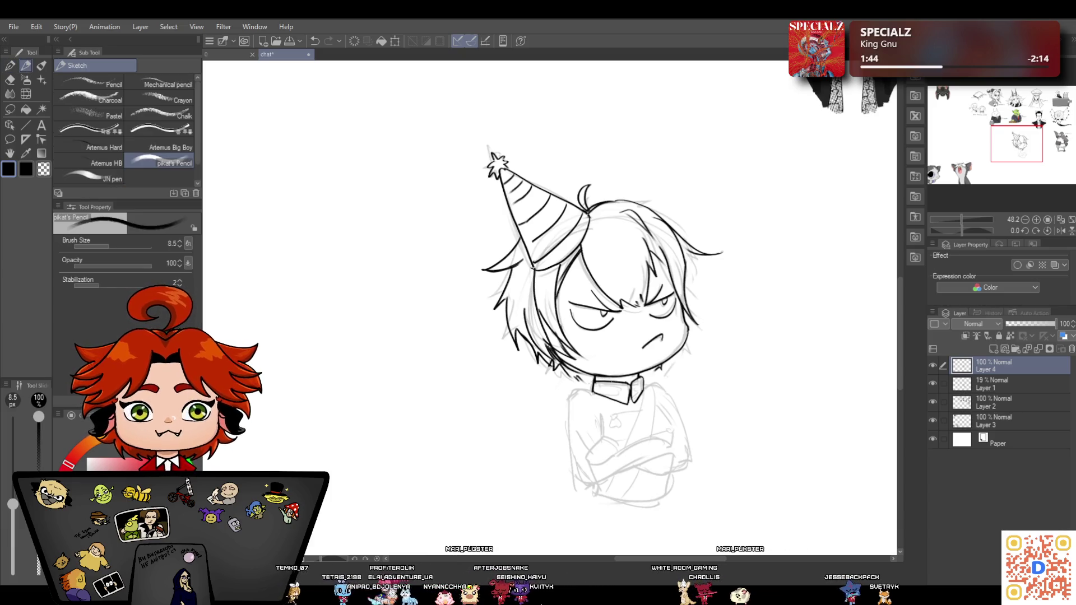
left_click_drag(595, 378, 639, 376)
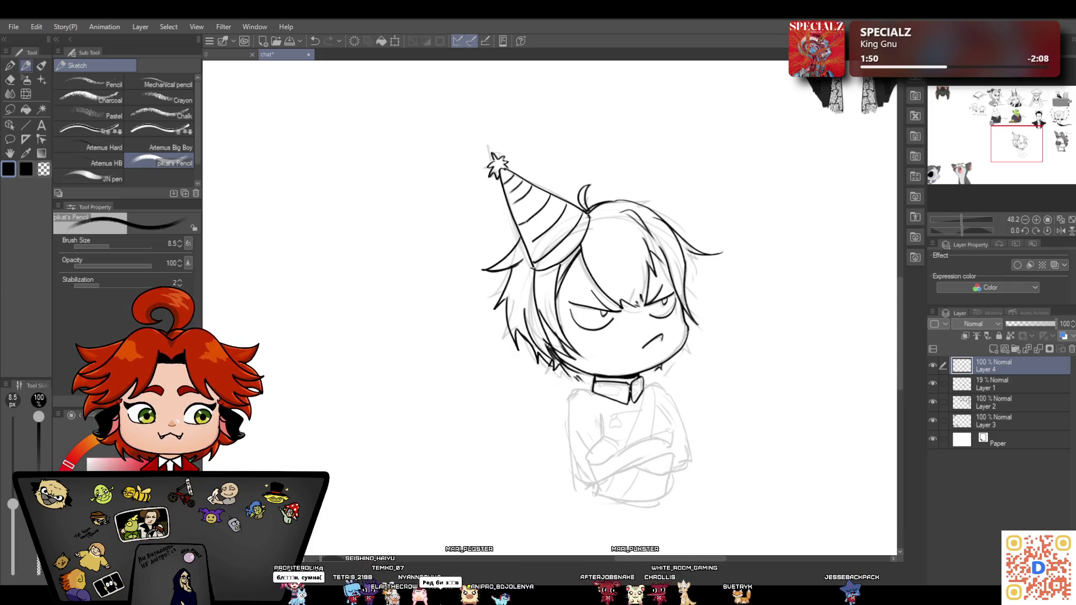
left_click(18, 83)
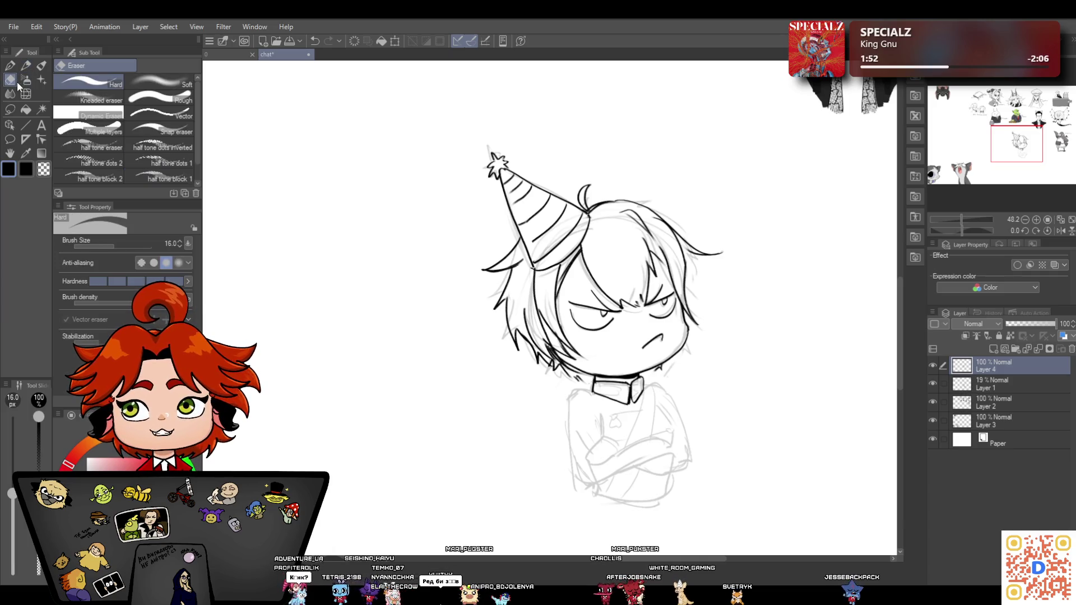
Erase the stray line on the collar, then return to the pencil
left_click_drag(627, 392, 628, 404)
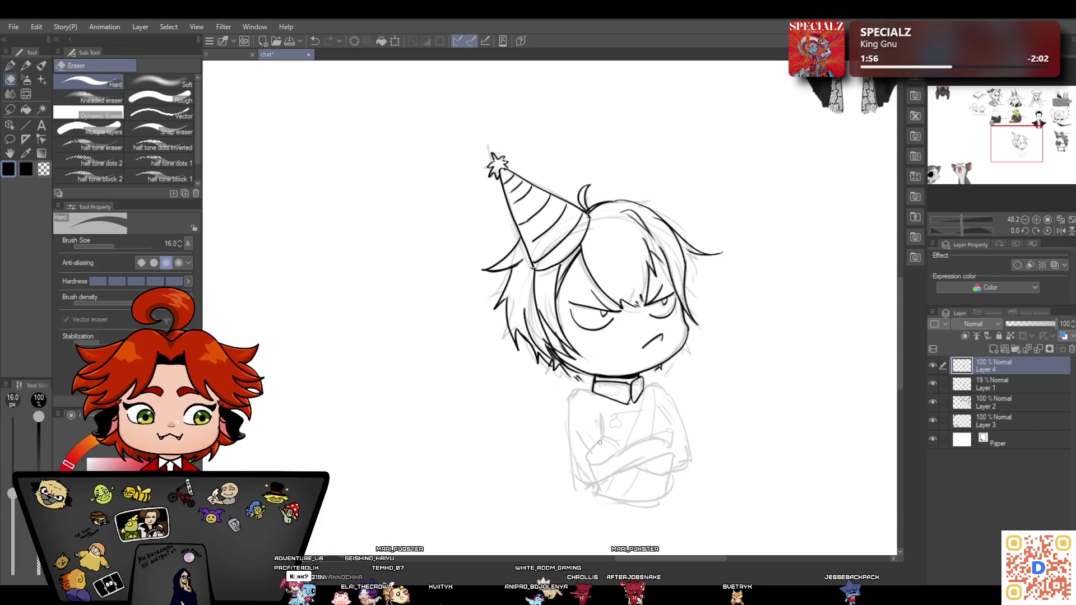
left_click(25, 65)
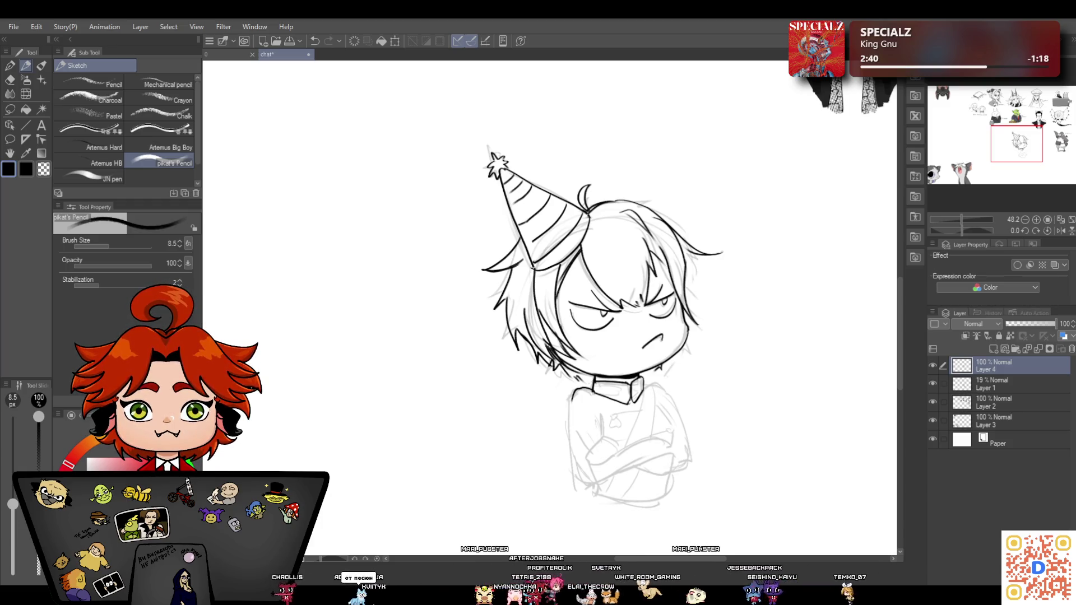
left_click_drag(899, 324, 898, 346)
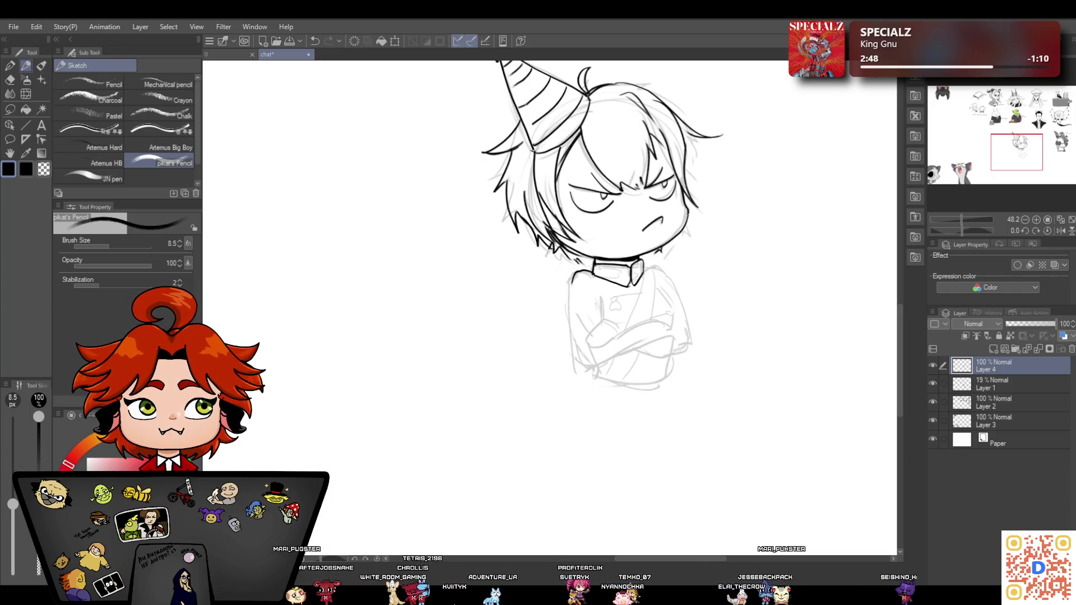
Ink the shoulder line beside the collar, the right arm's outer edge, and a line across the crossed arms
left_click(10, 80)
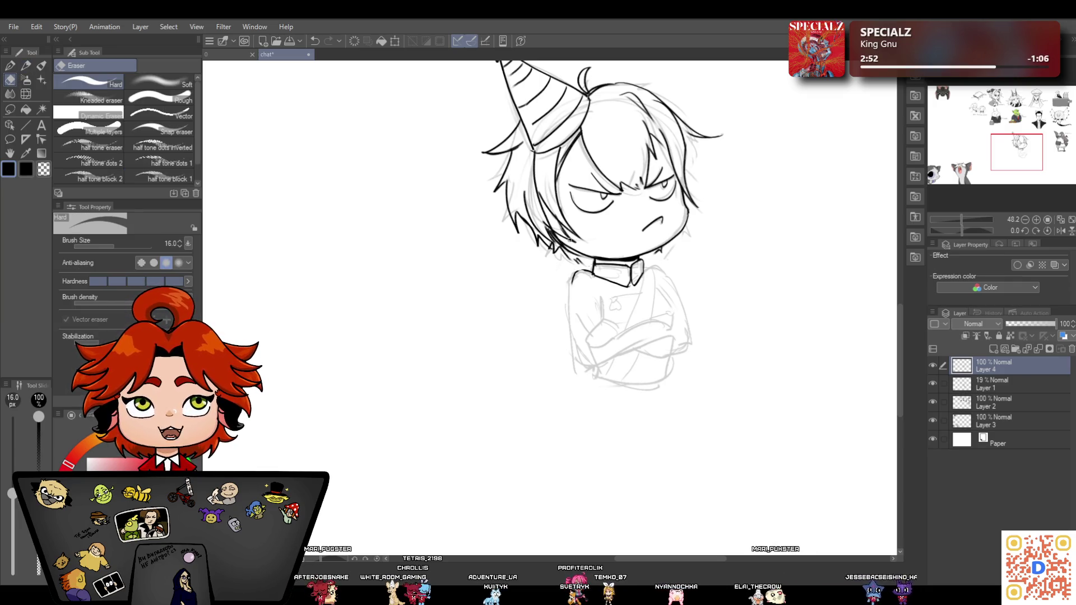
left_click(21, 68)
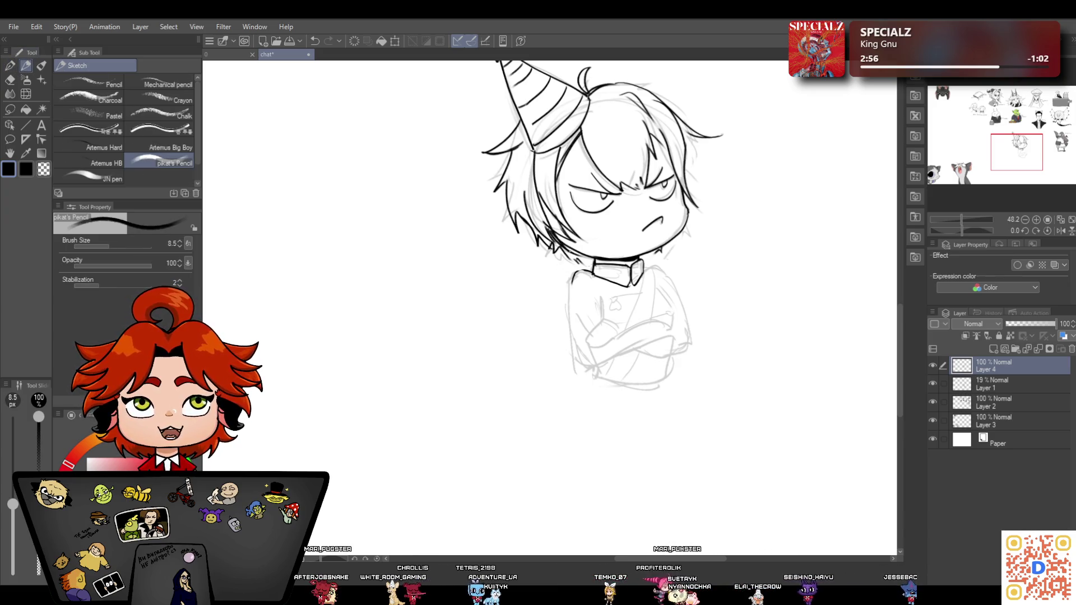
mouse_move(571, 284)
left_mouse_down()
mouse_move(597, 268)
mouse_move(664, 276)
left_mouse_up()
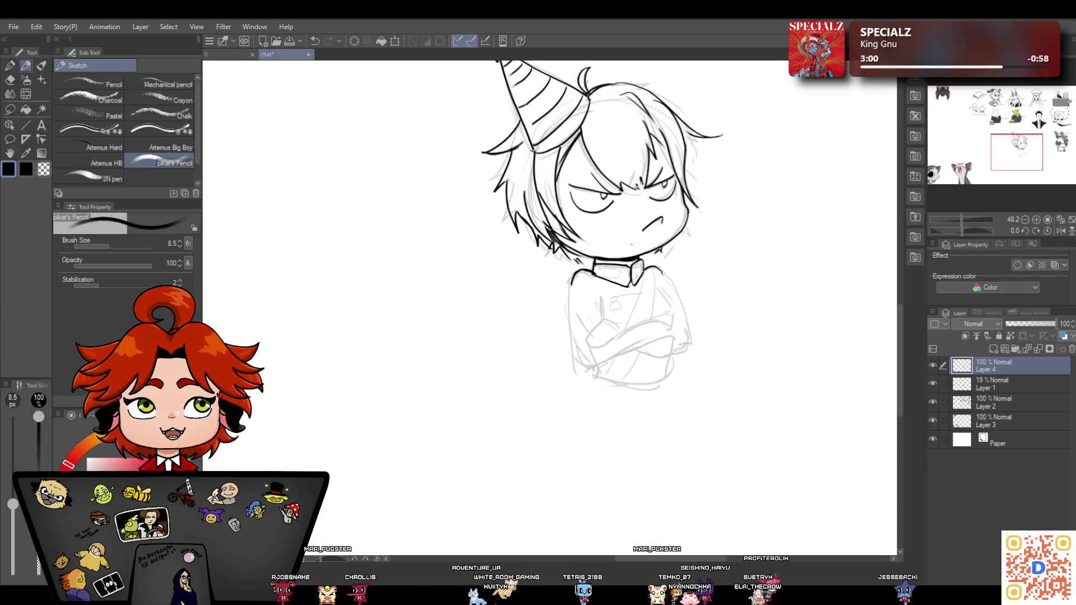
left_click_drag(657, 284, 671, 310)
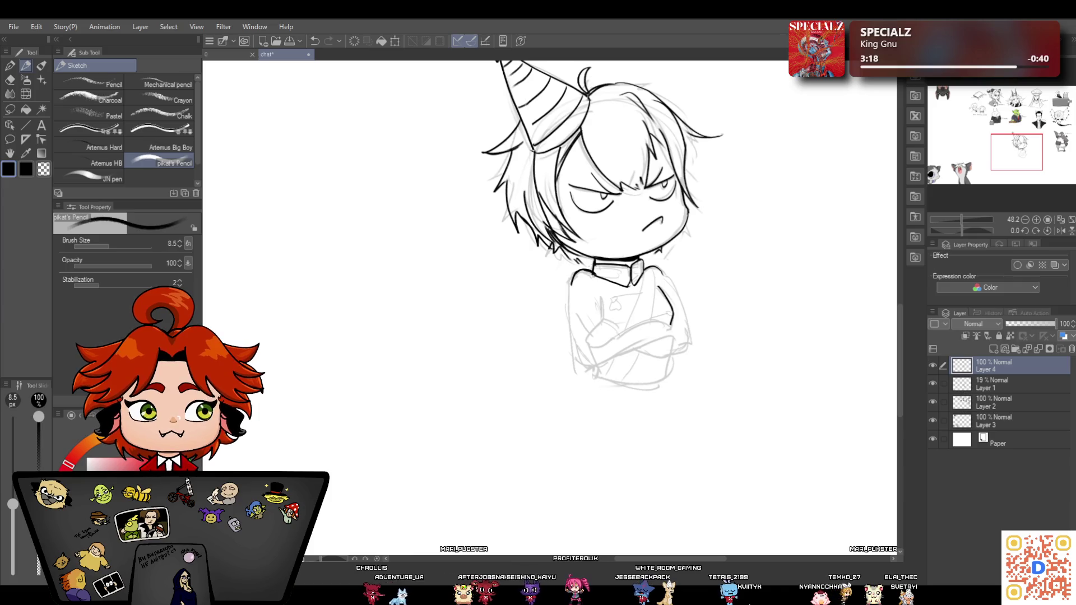
left_click_drag(605, 320, 586, 339)
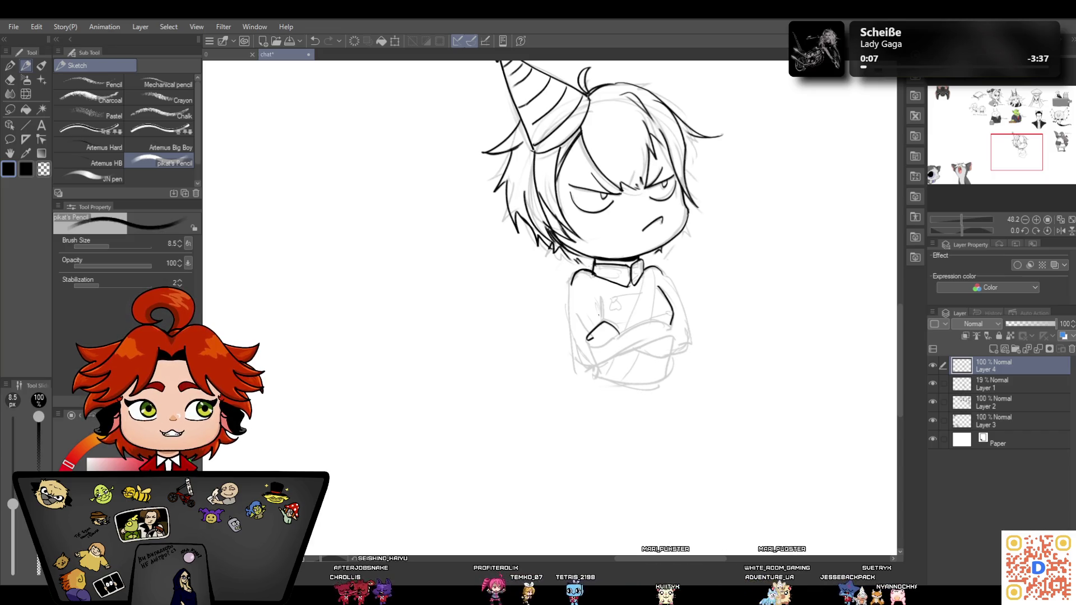
Erase the stroke across the crossed arms and return to the Sketch pencil
left_click(11, 80)
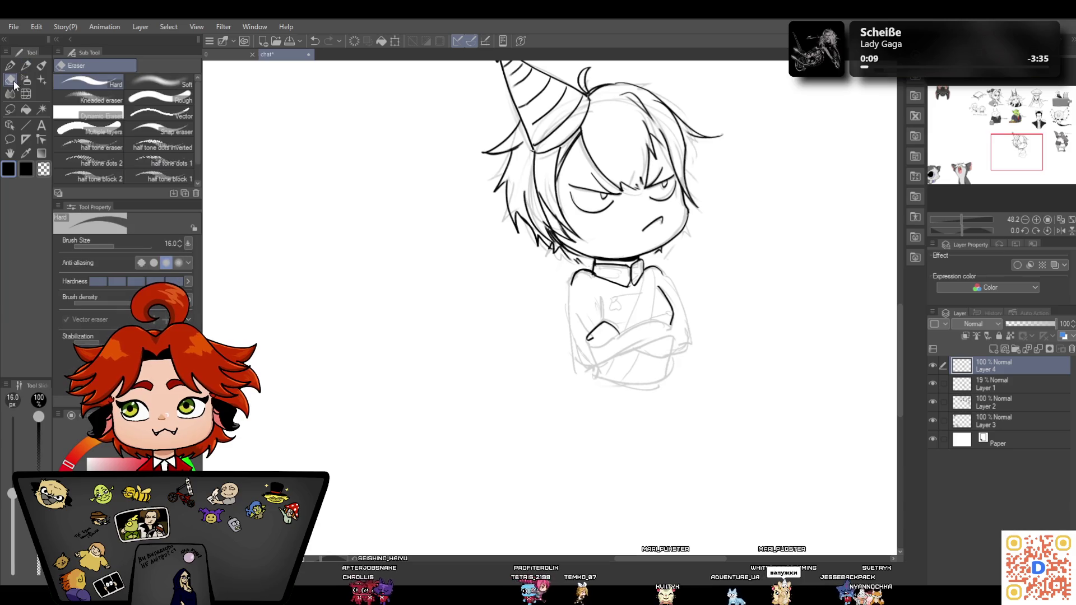
left_click_drag(585, 337, 621, 332)
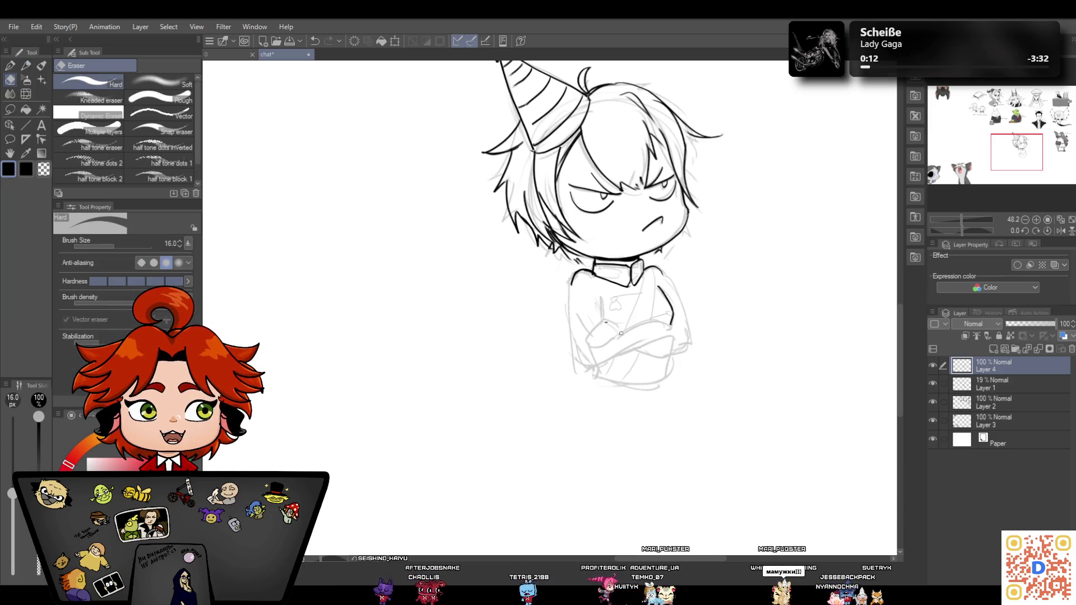
left_click(16, 66)
left_click(26, 66)
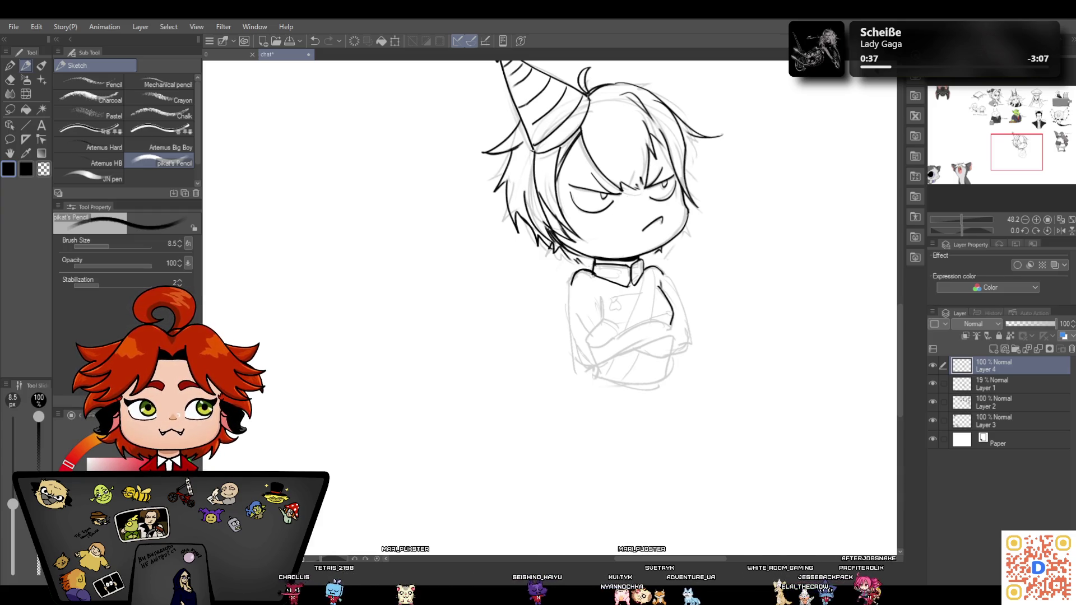
Ink darker lines along the torso's right side, left side and bottom edge
mouse_move(661, 272)
left_mouse_down()
mouse_move(688, 332)
mouse_move(637, 354)
mouse_move(588, 340)
mouse_move(589, 349)
left_mouse_up()
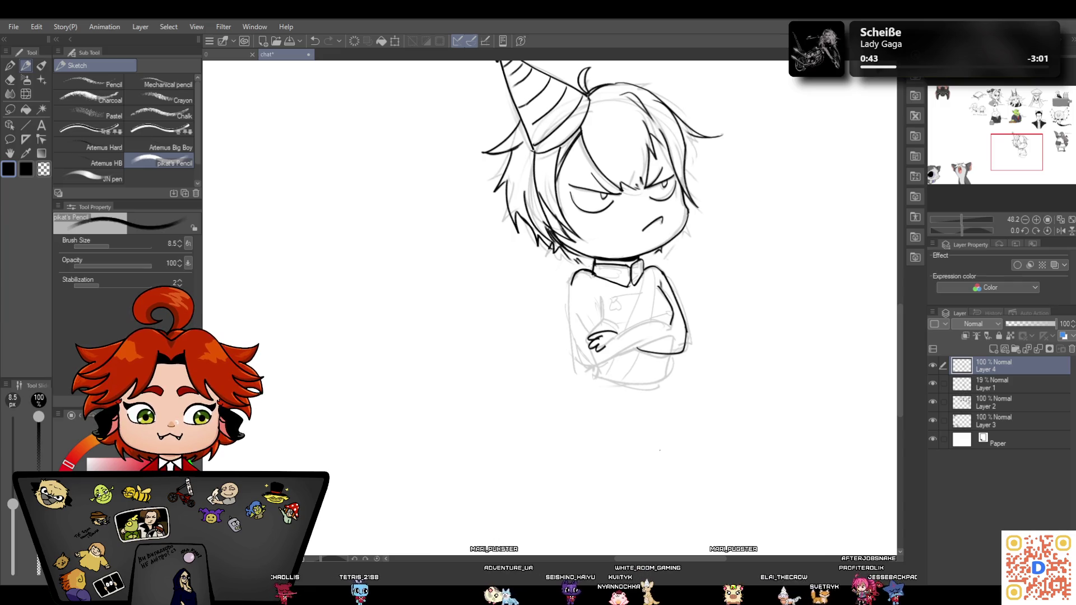
left_click_drag(570, 307, 583, 367)
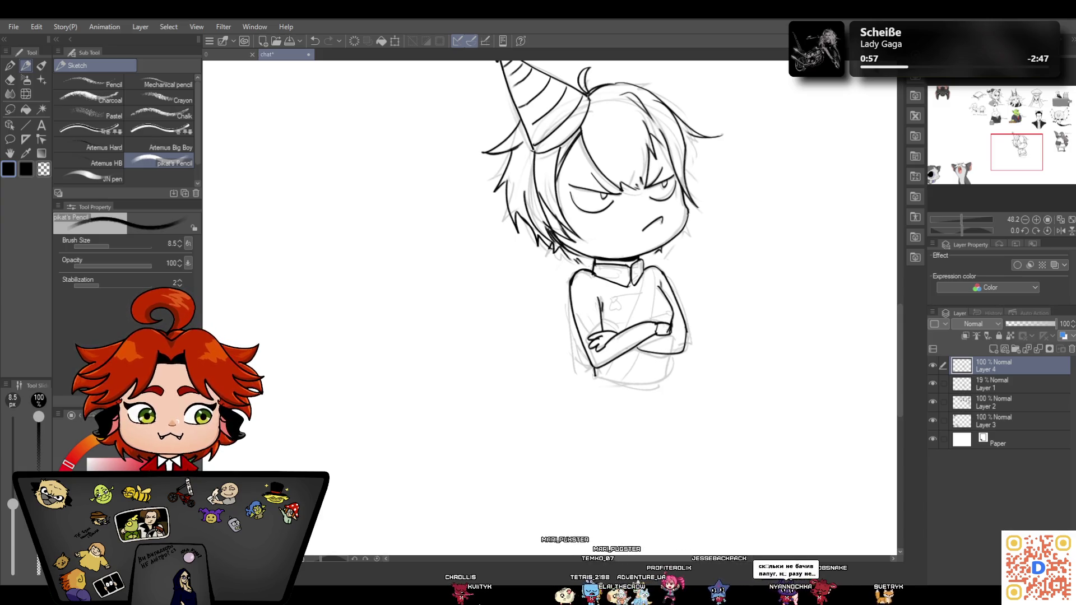
left_click_drag(595, 376, 662, 383)
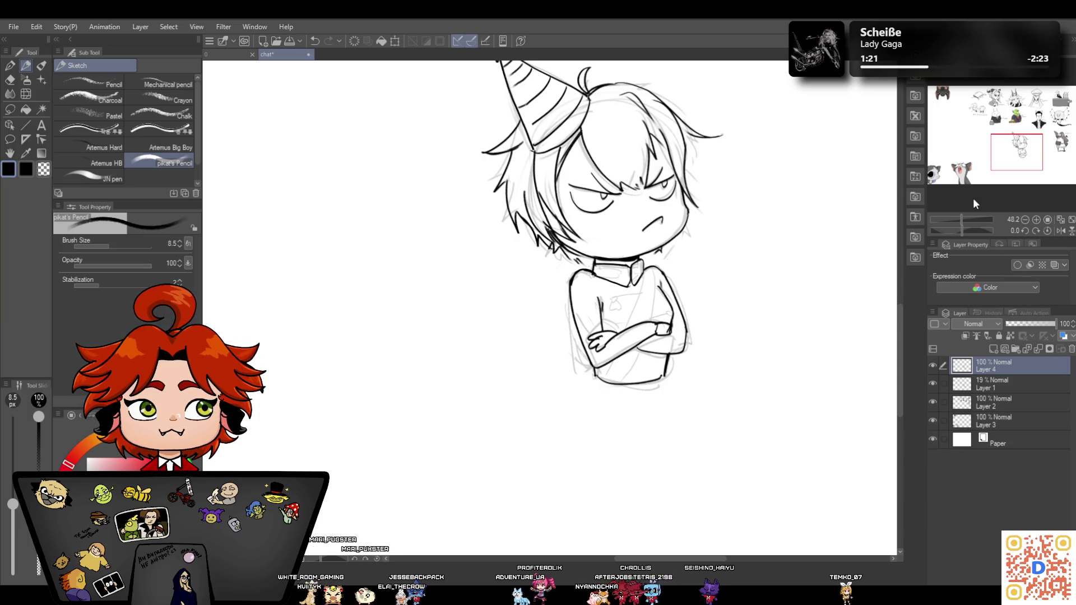
Erase the faint sketch marks over the crossed arms with the Eraser
left_click(10, 81)
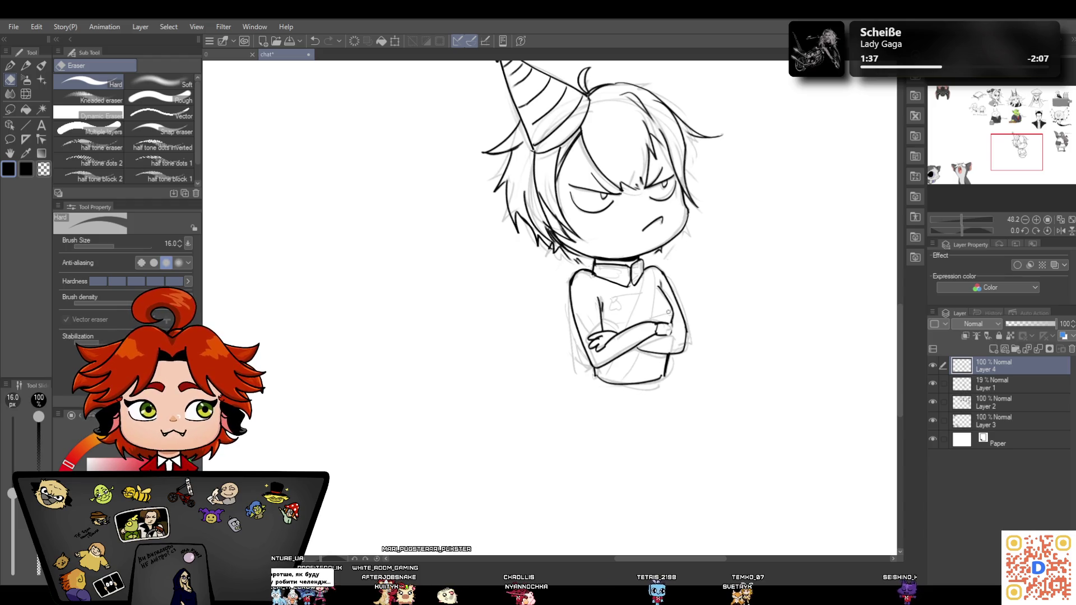
left_click_drag(648, 330, 670, 325)
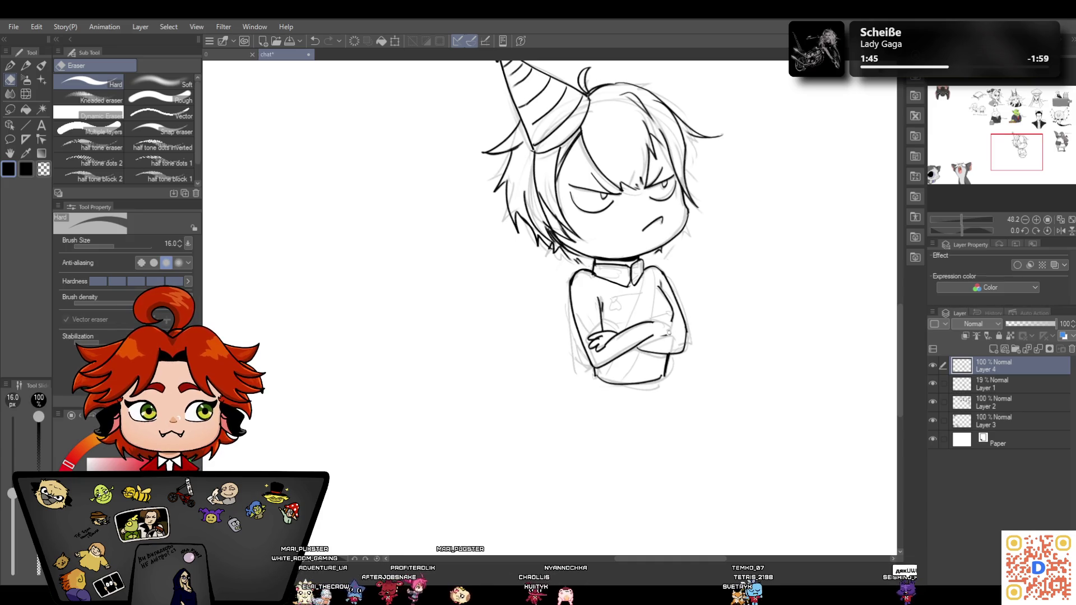
left_click(26, 65)
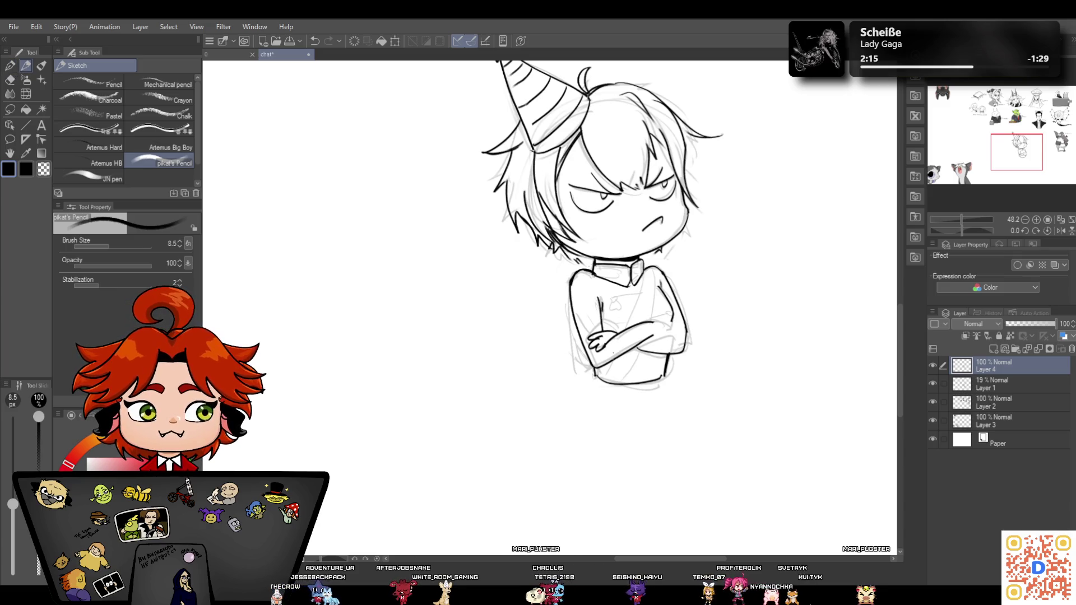
left_click(11, 82)
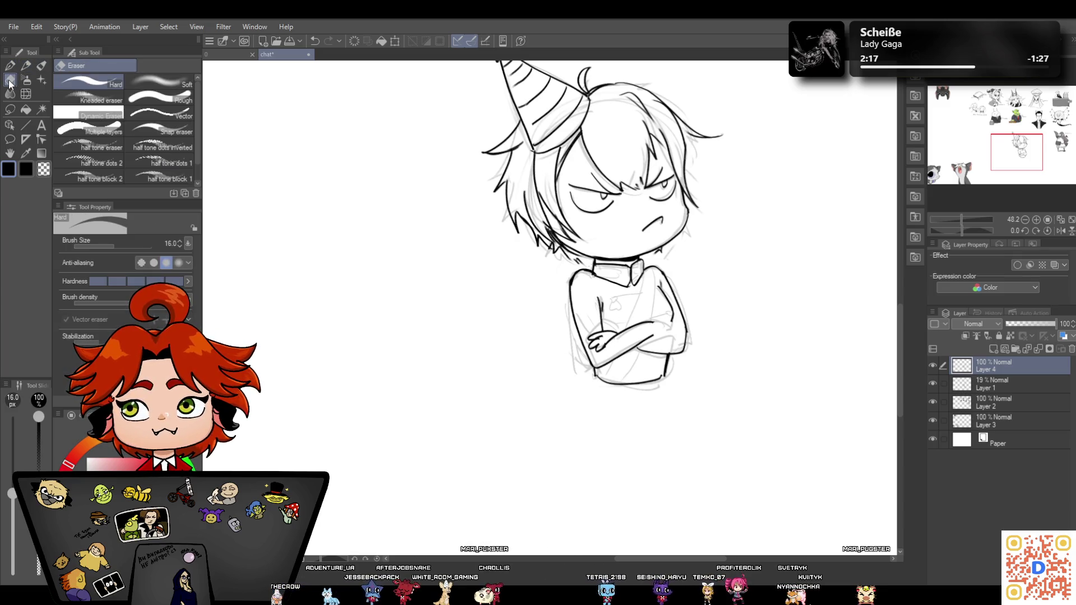
Erase stray sketch marks around the crossed arms and add short strokes to the arm and torso
mouse_move(650, 332)
left_mouse_down()
mouse_move(592, 364)
mouse_move(638, 322)
mouse_move(582, 352)
mouse_move(679, 354)
mouse_move(665, 272)
left_mouse_up()
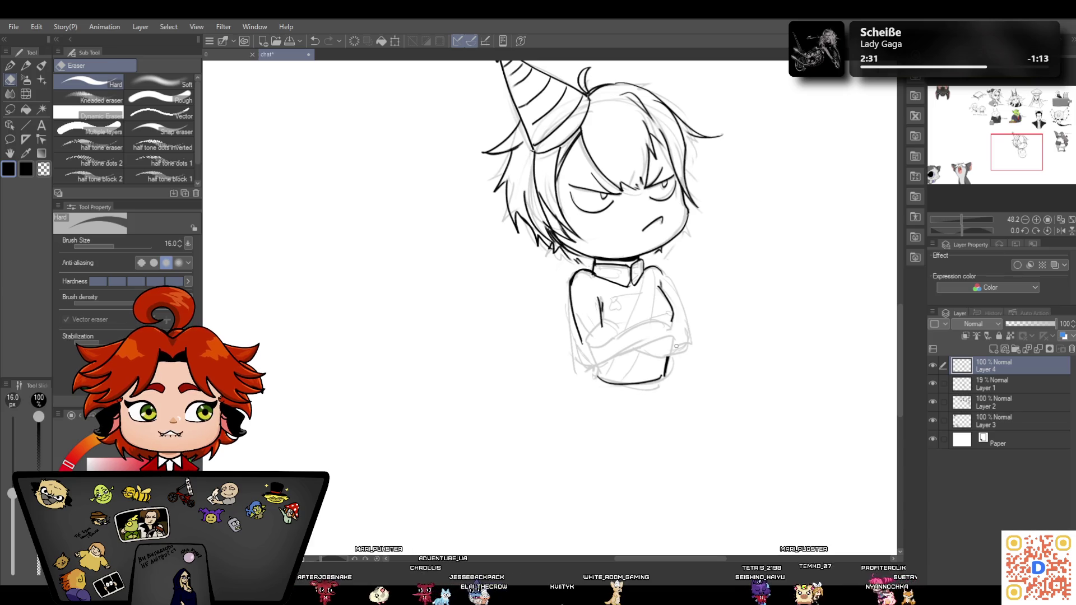
left_click(24, 66)
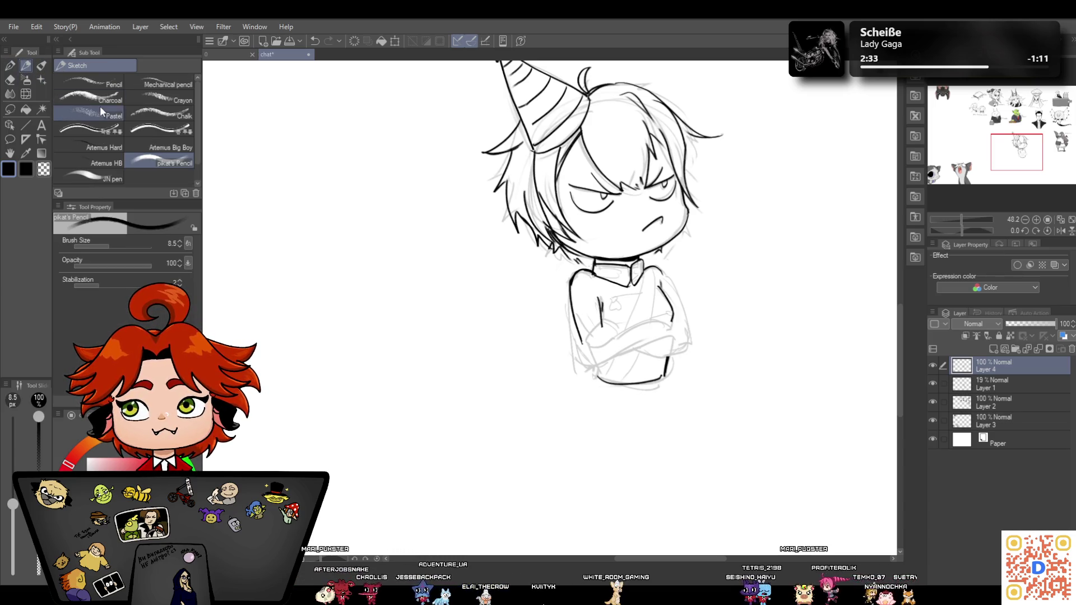
left_click_drag(602, 303, 603, 333)
left_click_drag(574, 295, 591, 357)
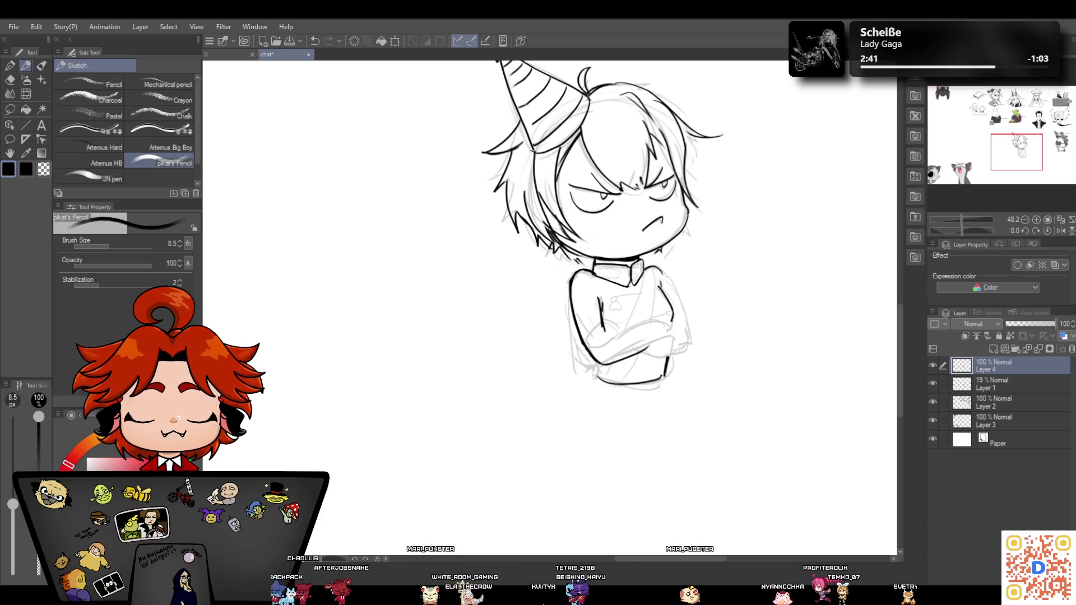
left_click(10, 79)
left_click_drag(569, 277, 570, 297)
left_click_drag(580, 343, 582, 328)
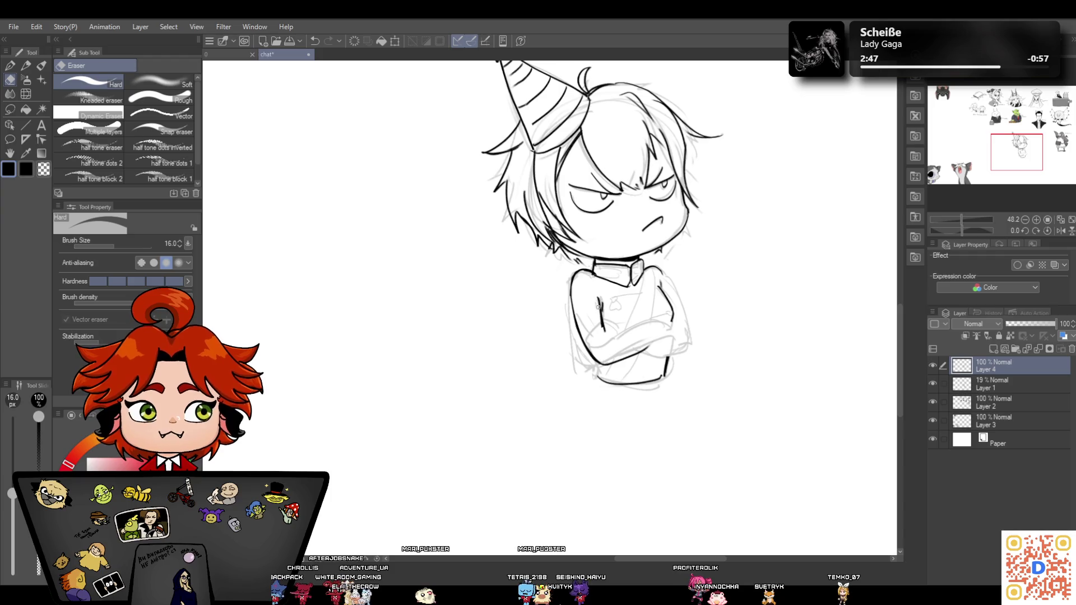
Draw the right edge of the arm and torso, then ink the crossed forearms and right sleeve
left_click(26, 65)
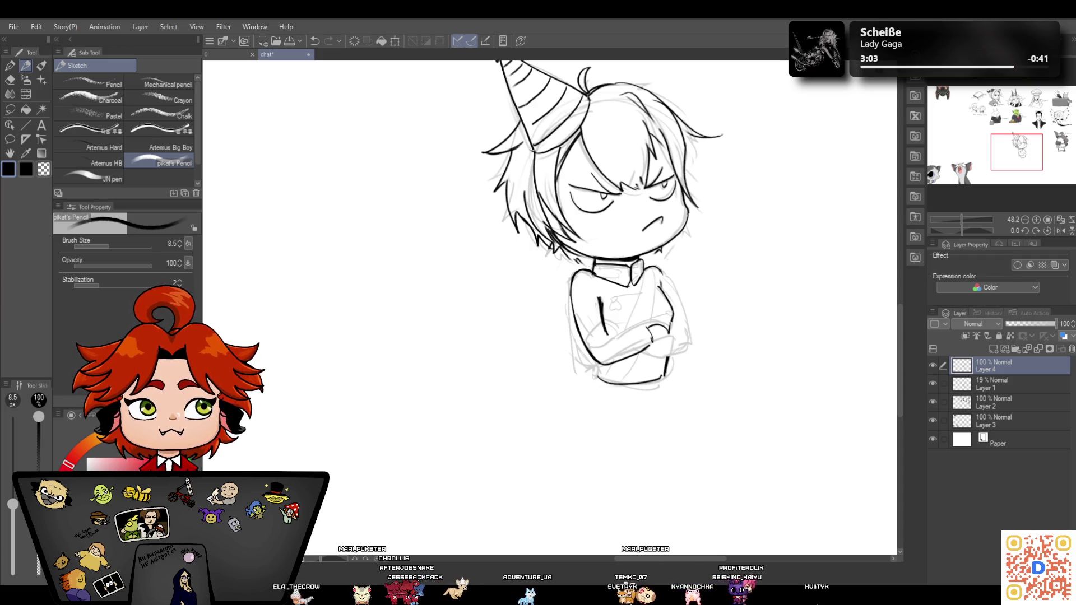
left_click_drag(665, 271, 678, 326)
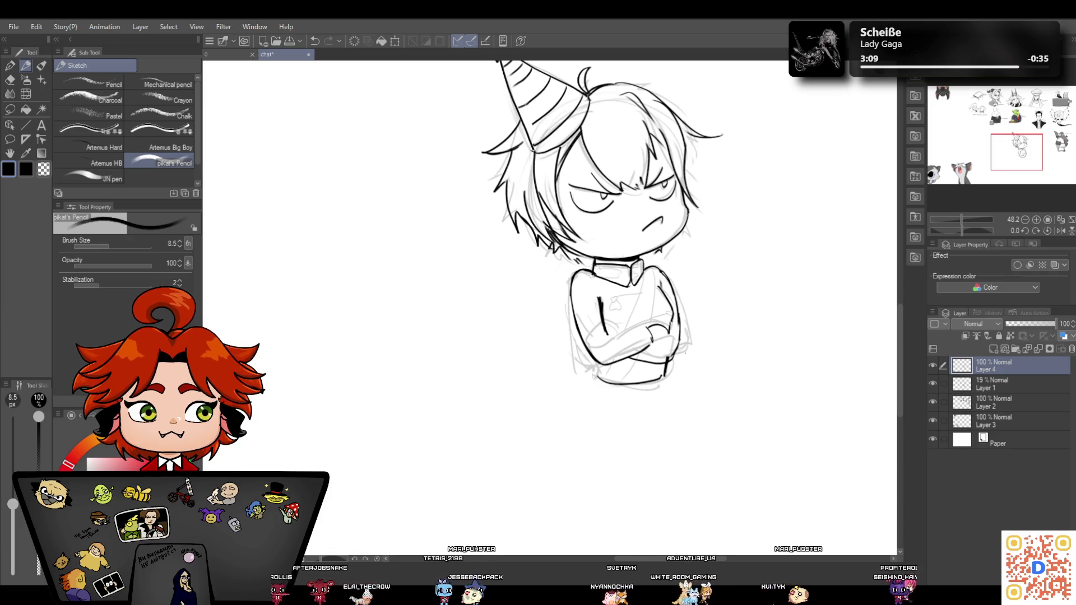
left_click(314, 38)
left_click(314, 38)
left_click(314, 38)
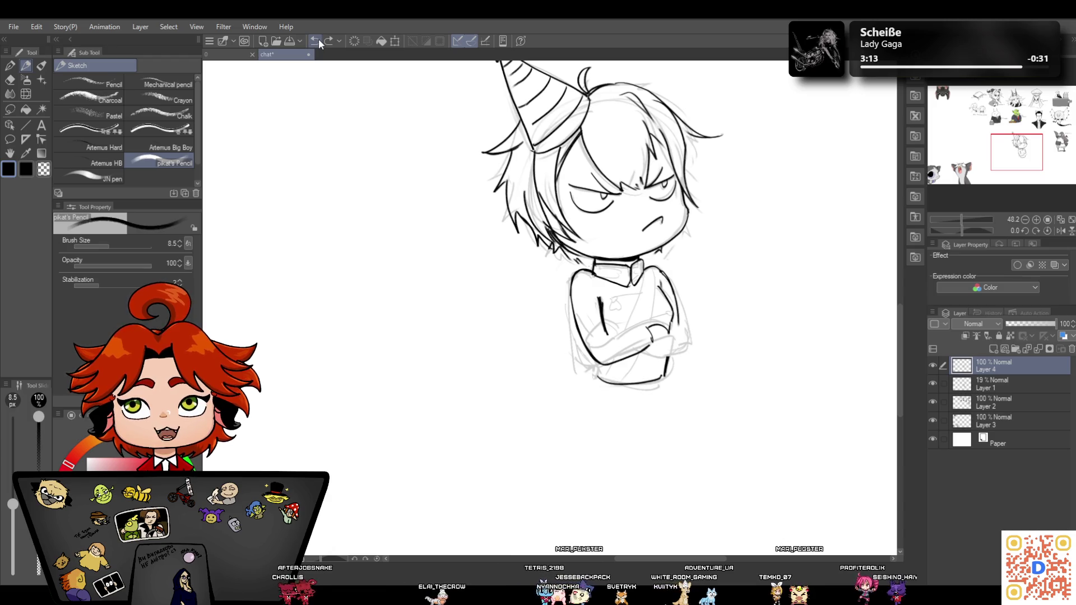
key("ctrl+y")
key("ctrl+y")
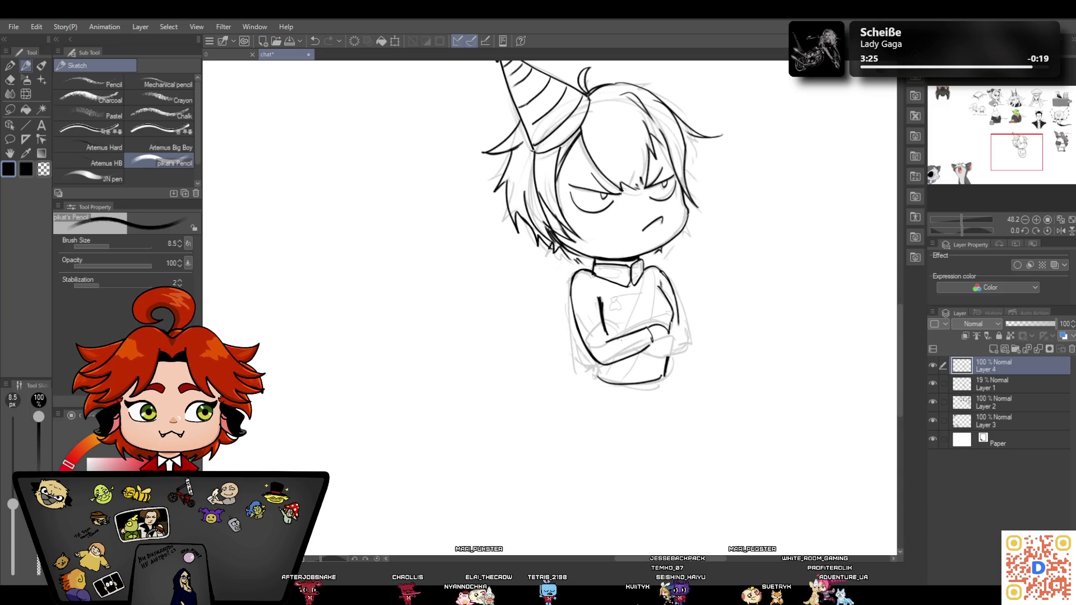
left_click_drag(624, 326, 594, 343)
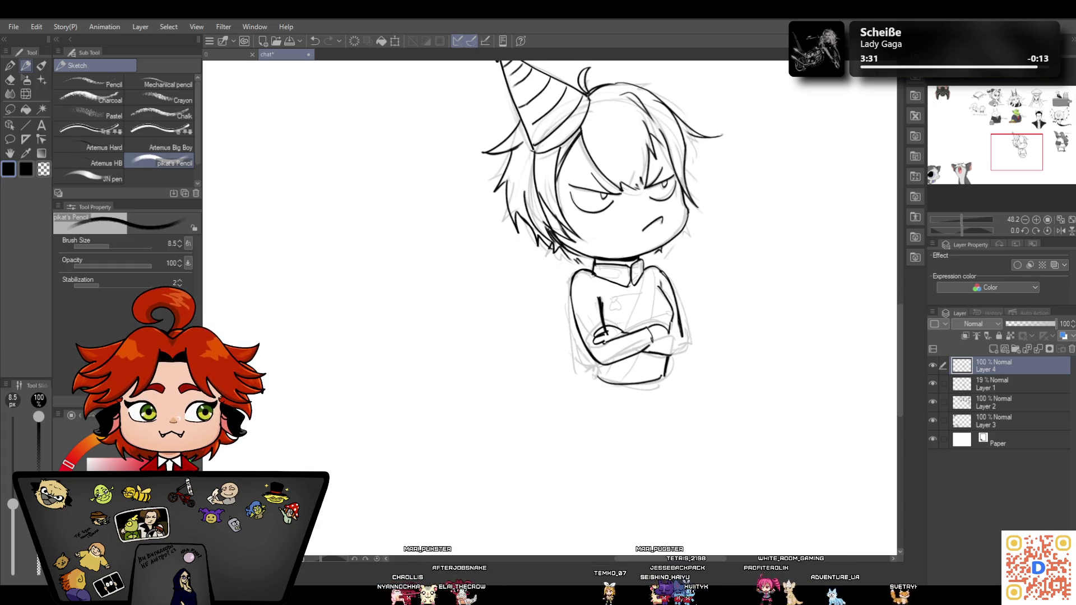
left_click_drag(684, 335, 650, 353)
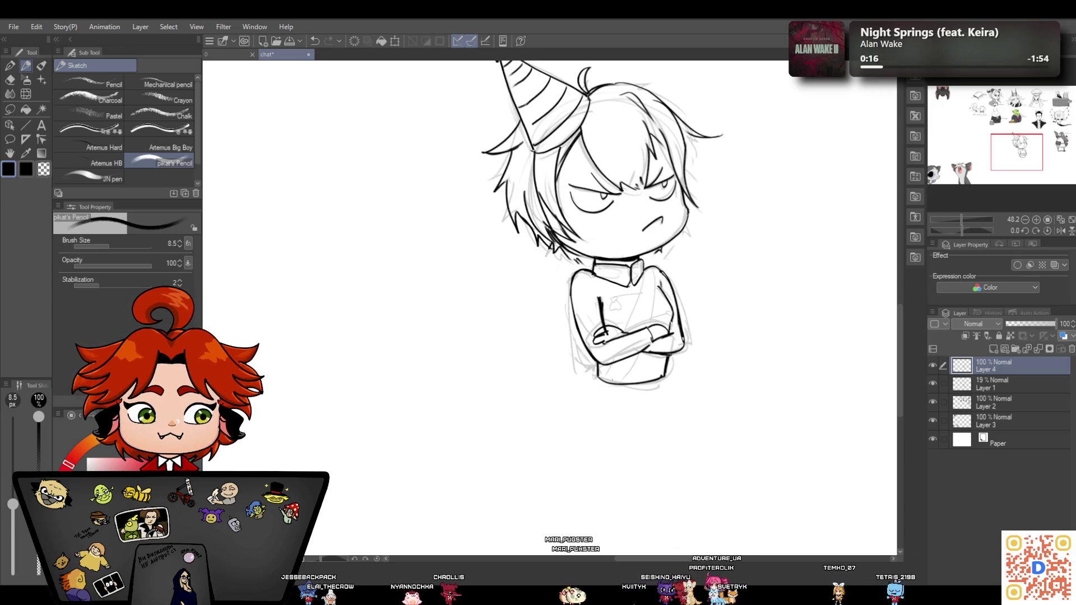
Draw the sweater's bottom hem, a chest line from the collar, and collar and chest details
mouse_move(597, 373)
left_mouse_down()
mouse_move(666, 365)
mouse_move(605, 394)
mouse_move(589, 421)
mouse_move(616, 396)
mouse_move(624, 419)
left_mouse_up()
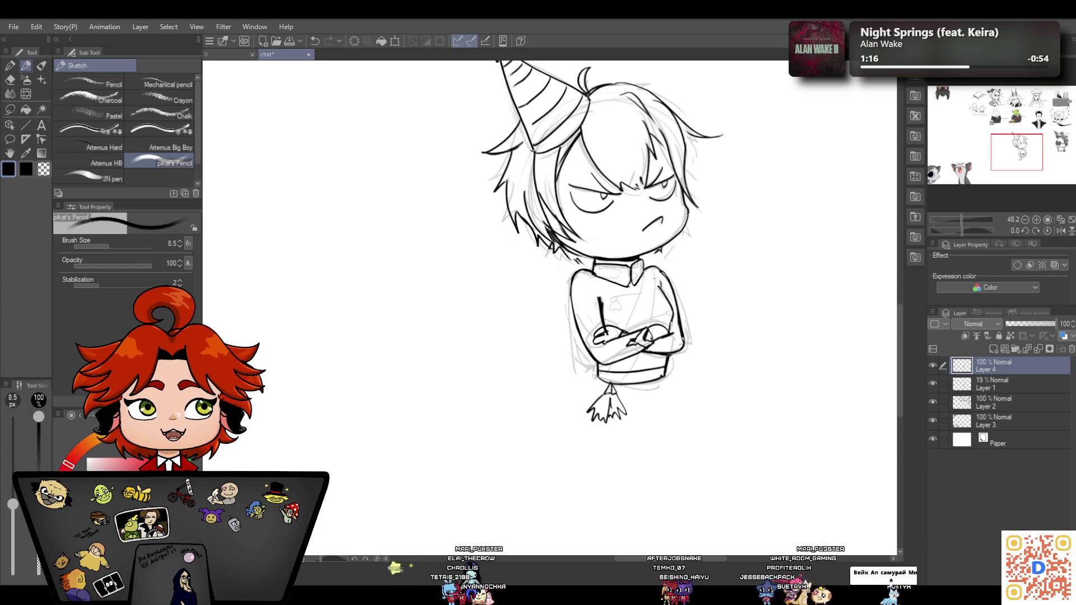
left_click_drag(642, 271, 634, 315)
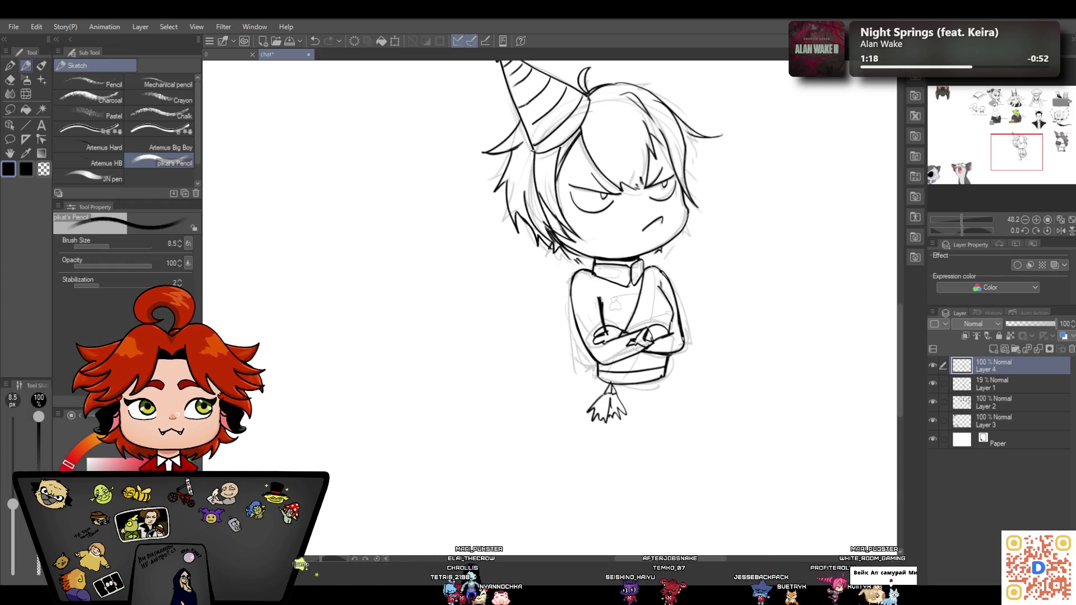
left_click_drag(639, 352, 622, 372)
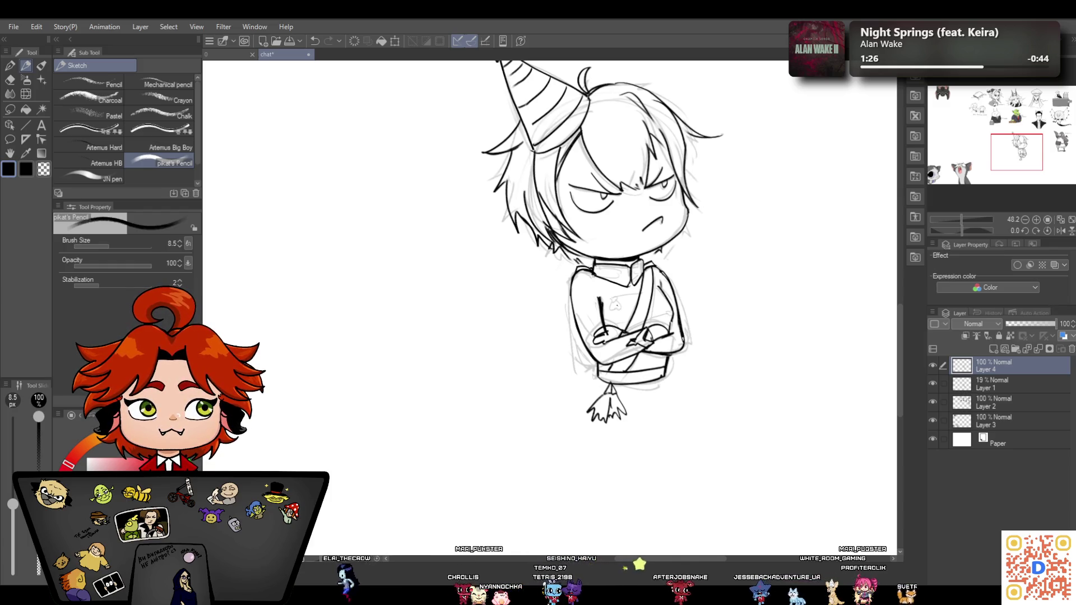
mouse_move(593, 267)
left_mouse_down()
mouse_move(626, 271)
mouse_move(622, 281)
left_mouse_up()
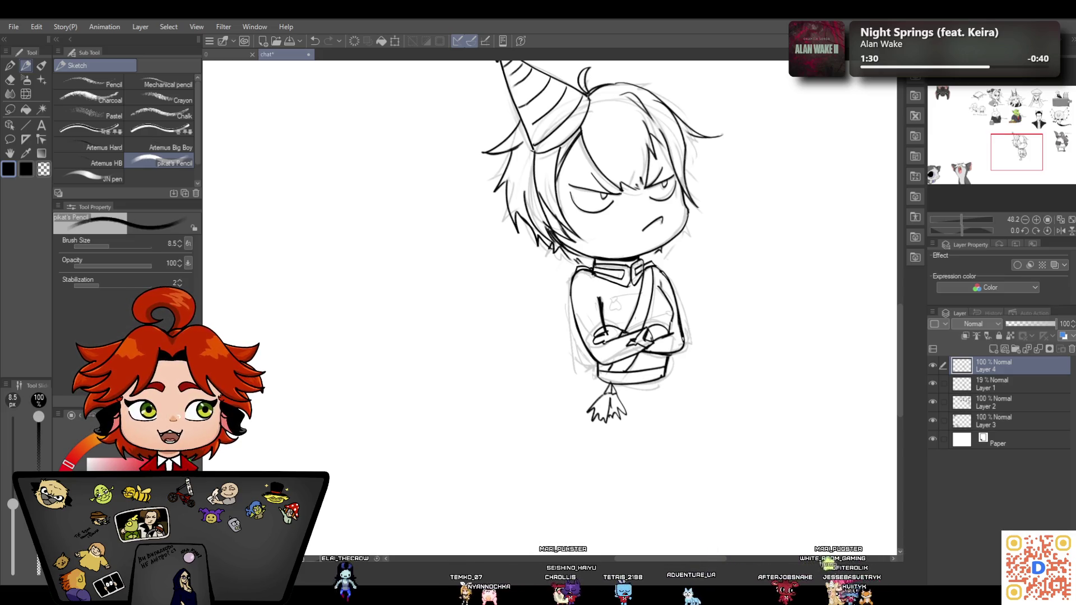
mouse_move(610, 301)
left_mouse_down()
mouse_move(614, 311)
mouse_move(645, 293)
left_mouse_up()
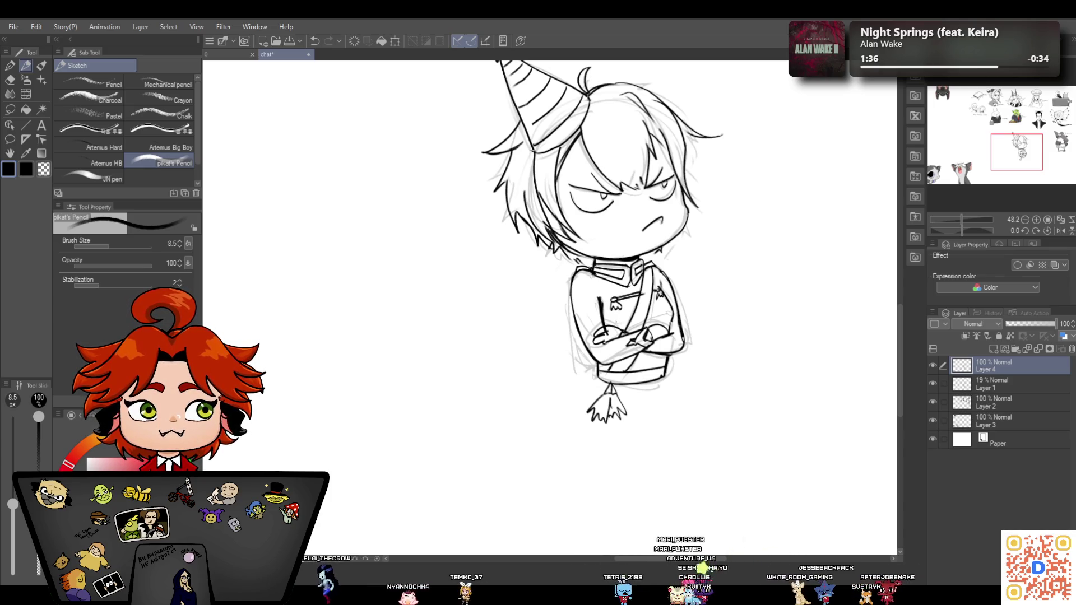
Add short strokes on the shirt and lower arms, plus one at the left collar
left_click_drag(645, 319, 666, 309)
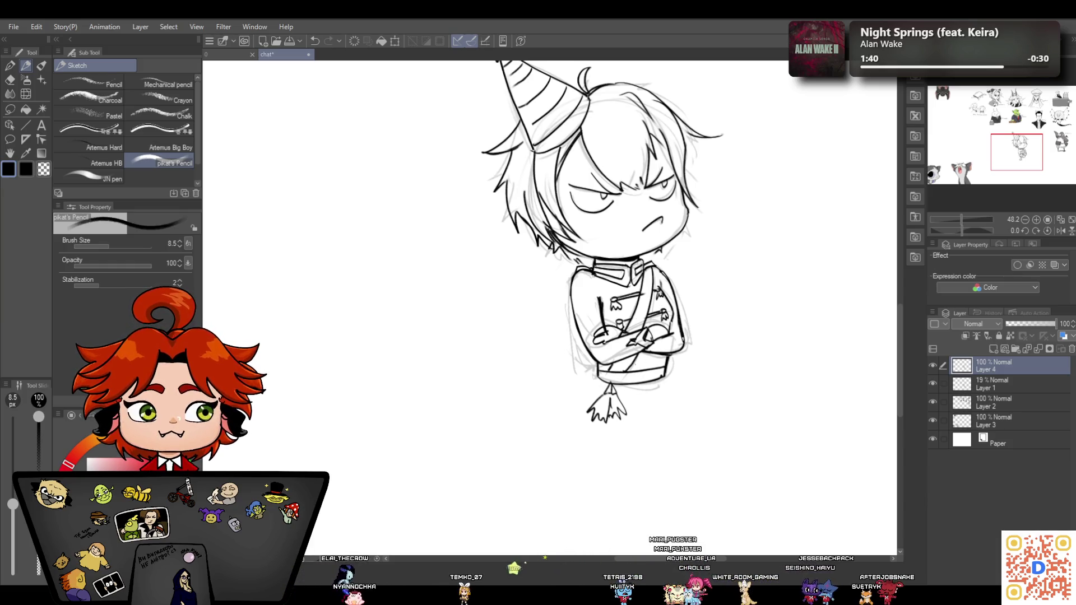
left_click_drag(638, 360, 652, 358)
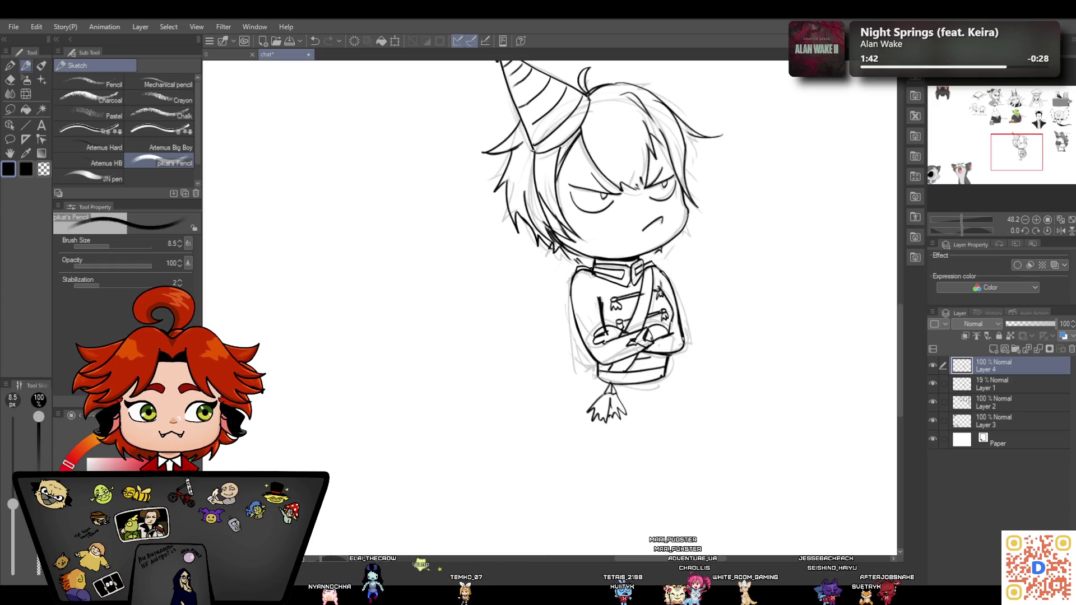
left_click_drag(633, 364, 663, 360)
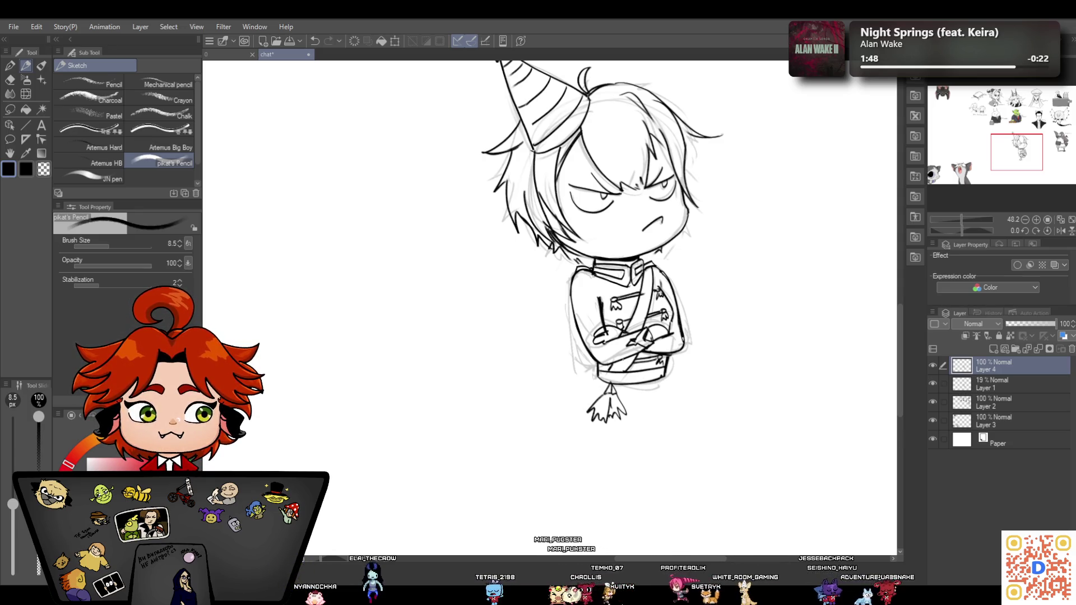
left_click_drag(573, 273, 653, 252)
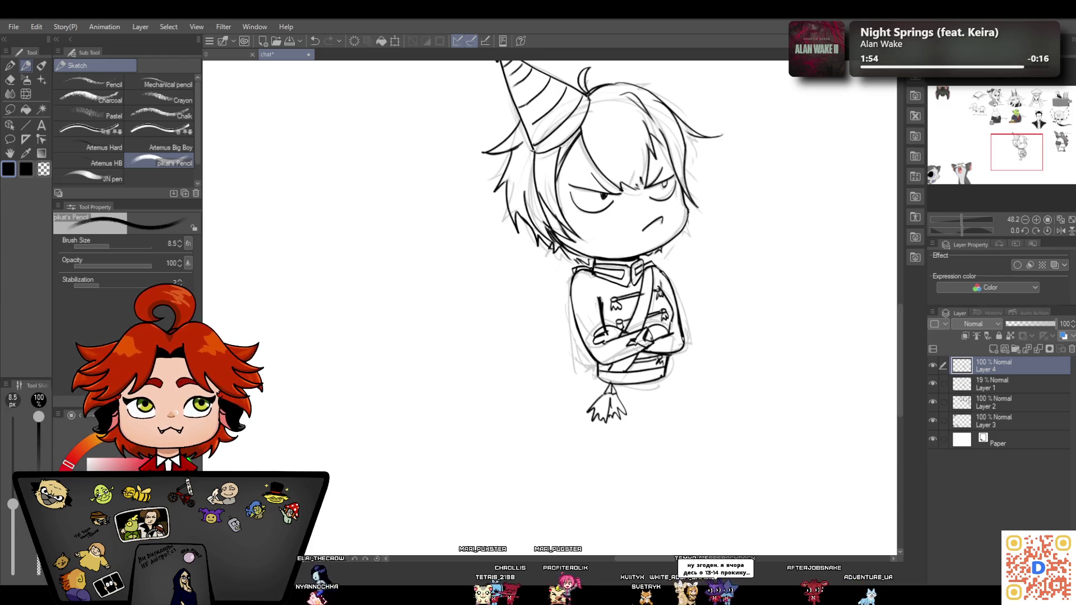
left_click_drag(961, 218, 961, 213)
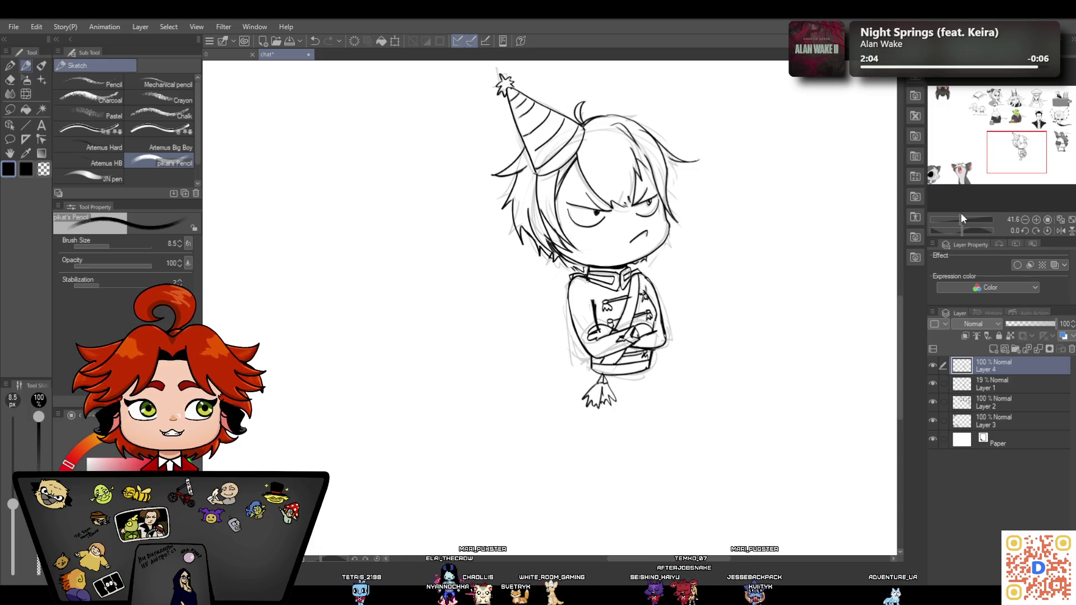
Lasso the body below the head and free-transform it wider toward the bottom
left_click(9, 109)
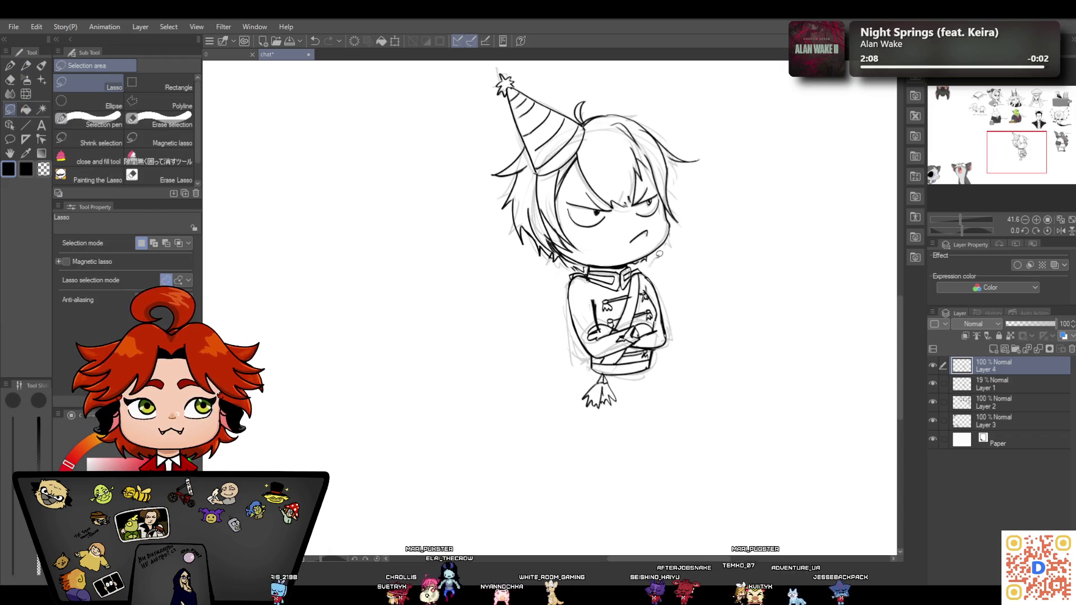
mouse_move(645, 260)
left_mouse_down()
mouse_move(630, 445)
mouse_move(665, 262)
left_mouse_up()
left_click(685, 468)
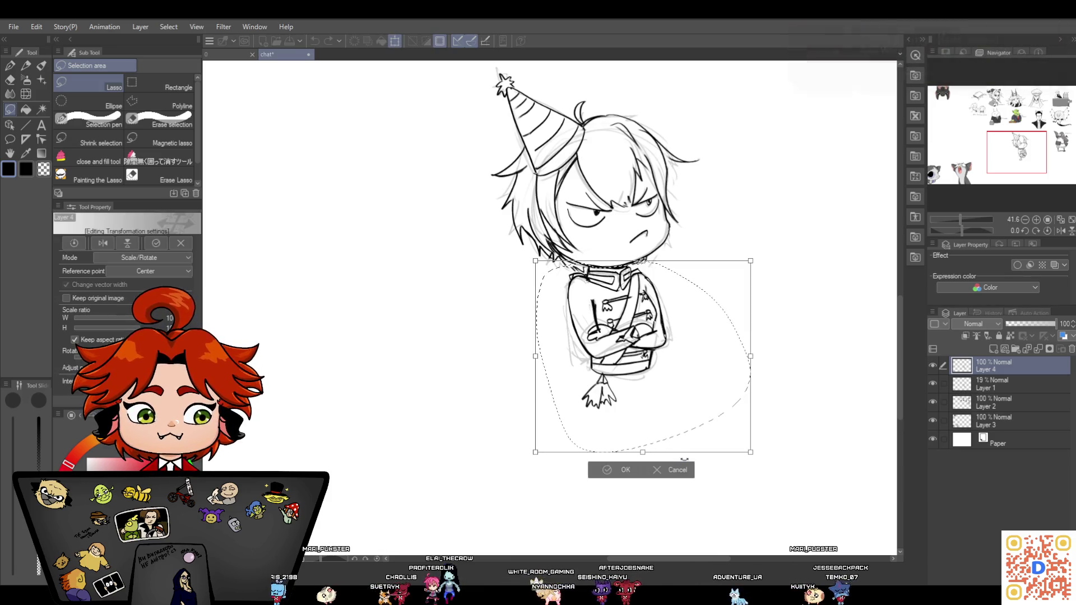
left_click_drag(534, 457, 521, 470)
left_click_drag(751, 453, 767, 463)
left_click_drag(536, 262, 532, 261)
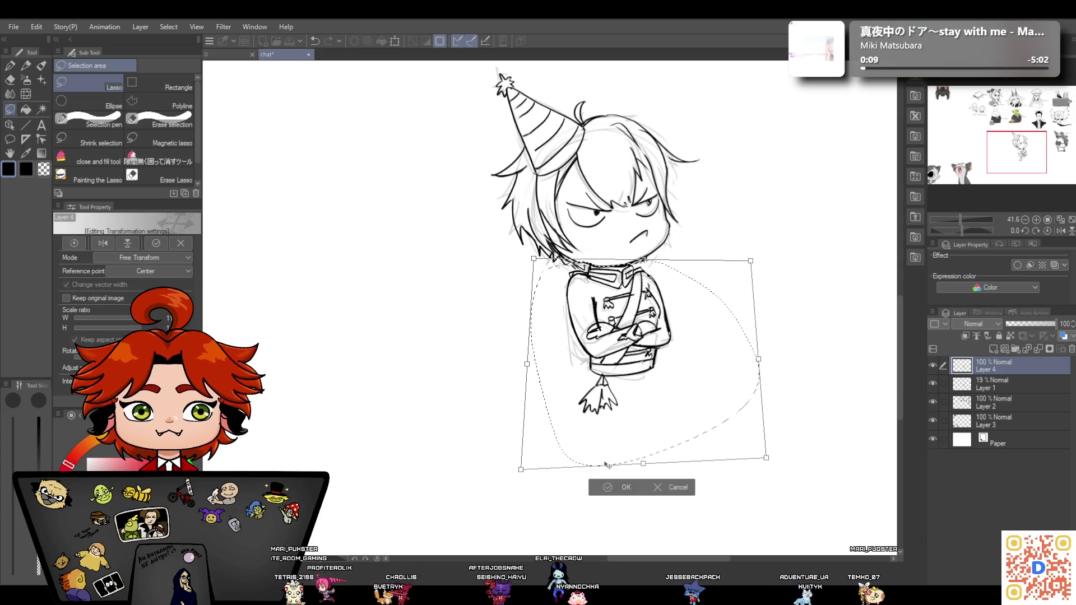
left_click(605, 489)
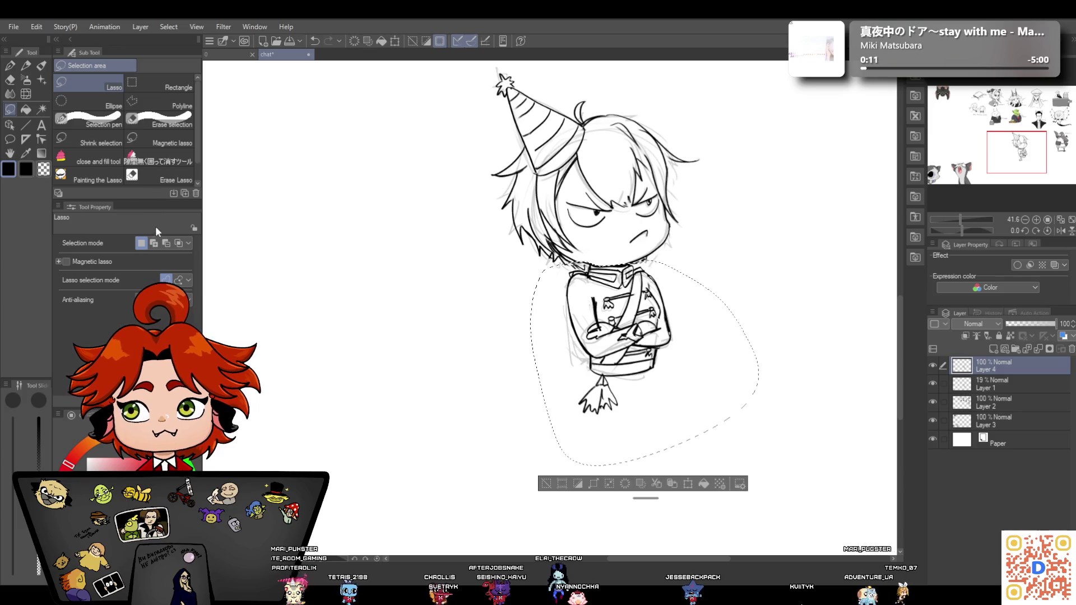
Scale the selected body slightly larger with Ctrl+T and confirm
key("ctrl+t")
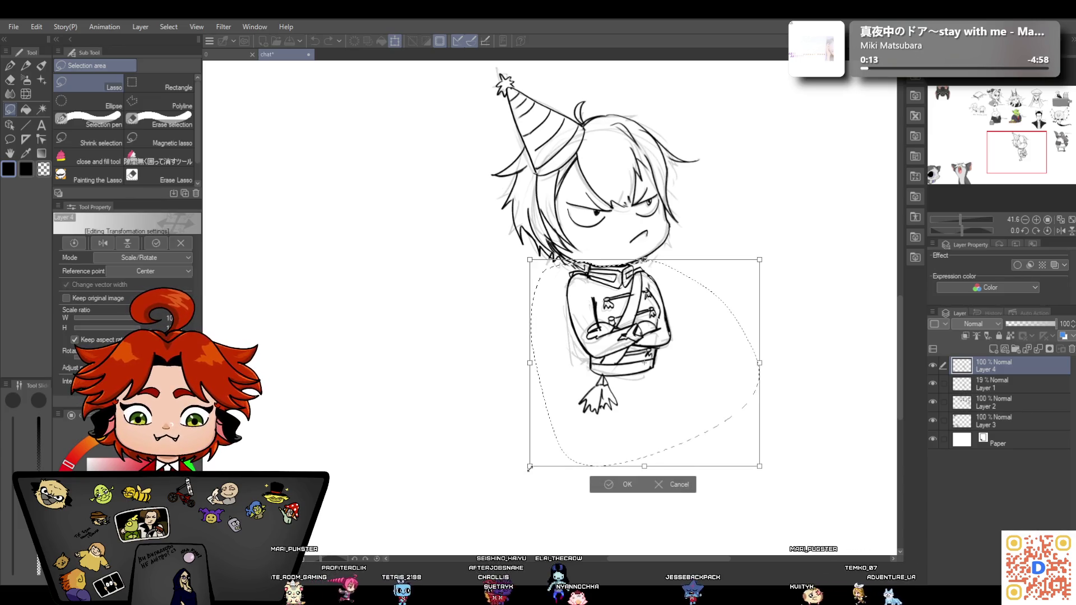
left_click_drag(527, 474, 525, 475)
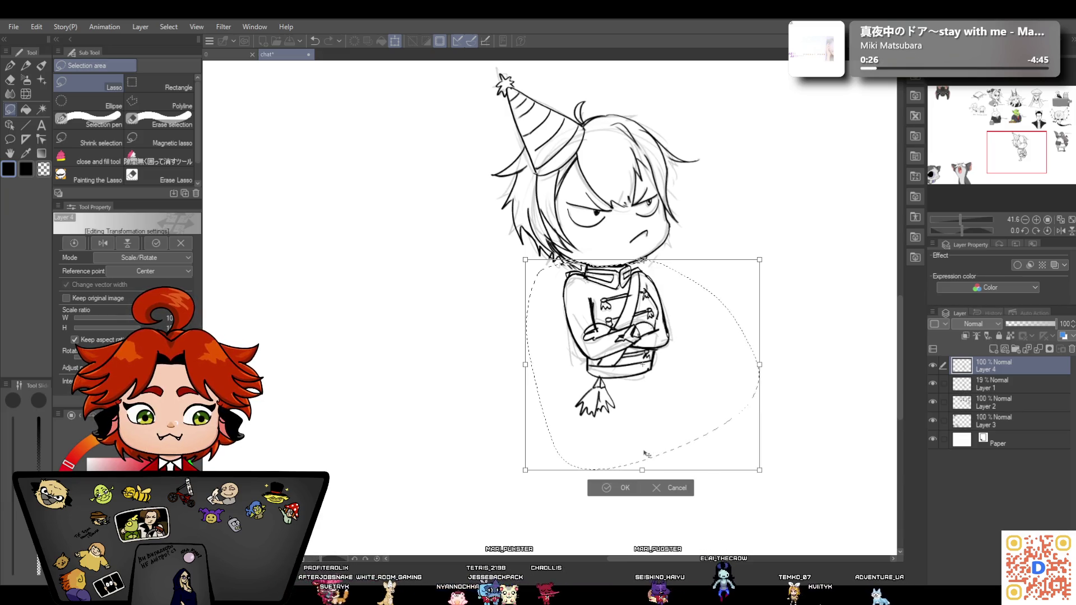
left_click_drag(759, 259, 759, 261)
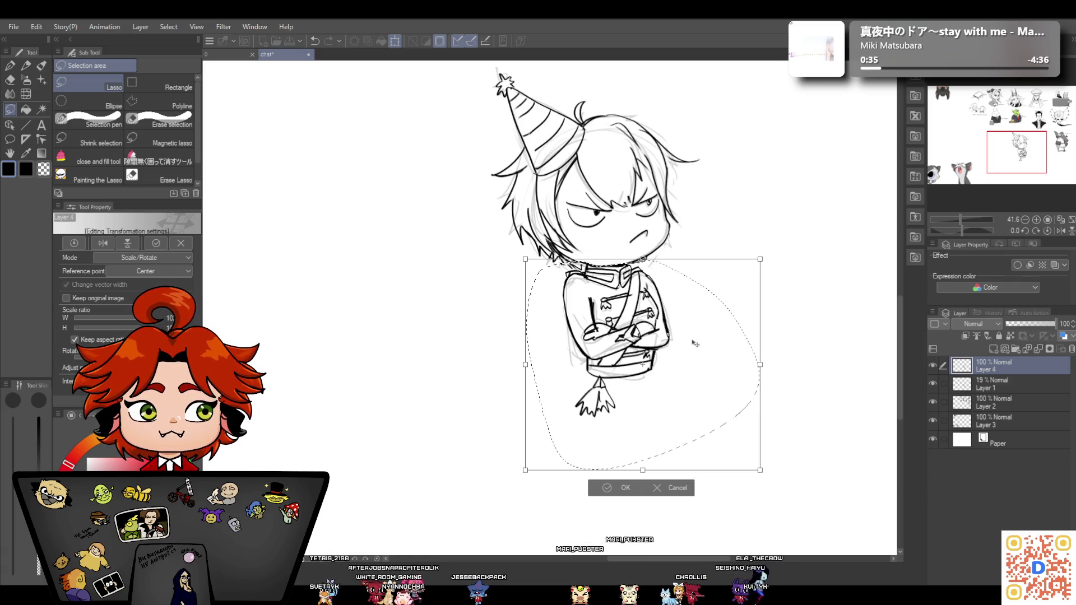
mouse_move(959, 219)
left_mouse_down()
mouse_move(947, 221)
mouse_move(957, 221)
left_mouse_up()
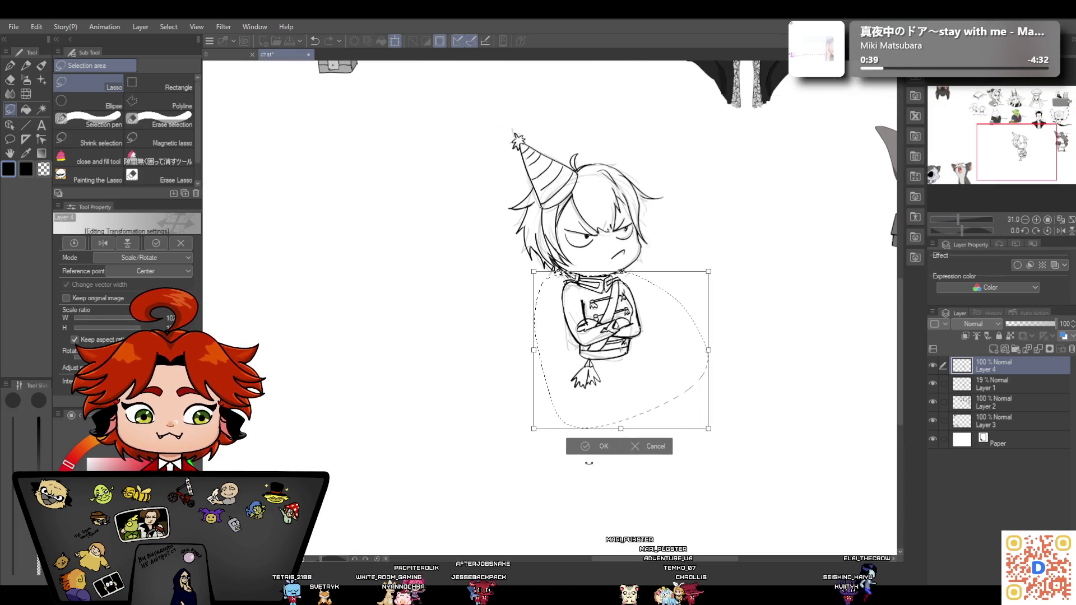
left_click(582, 446)
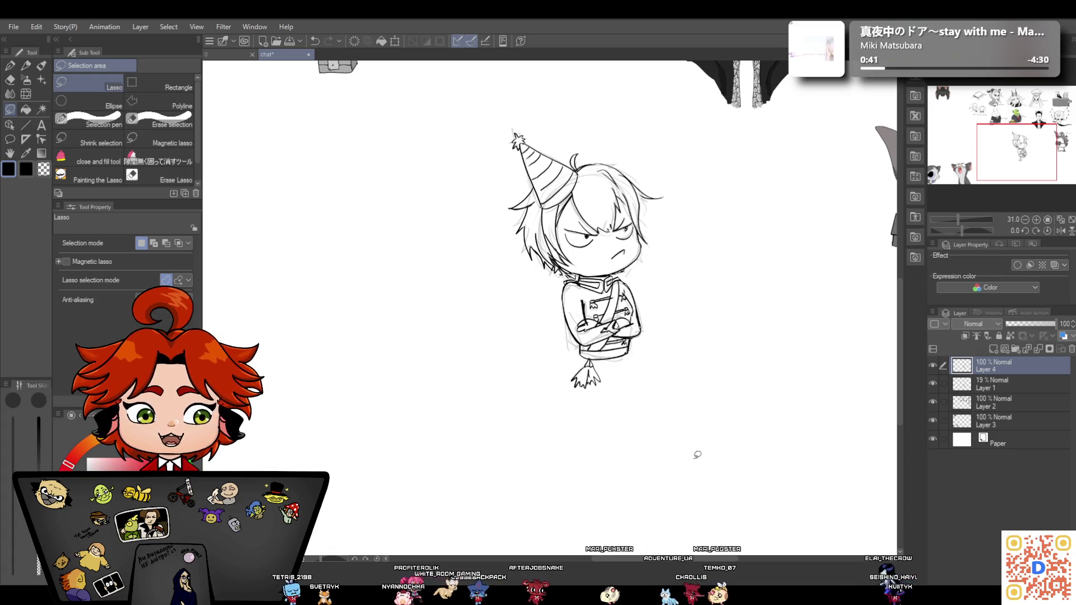
Delete the faint rough-sketch Layer 1
left_click(999, 388)
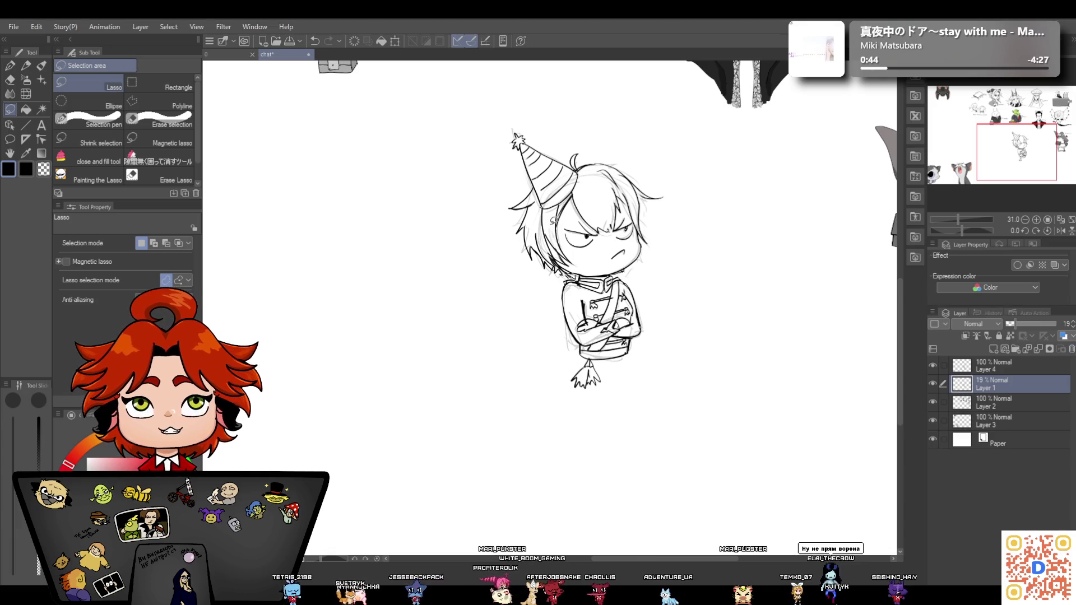
left_click(1071, 349)
left_click_drag(954, 220, 947, 215)
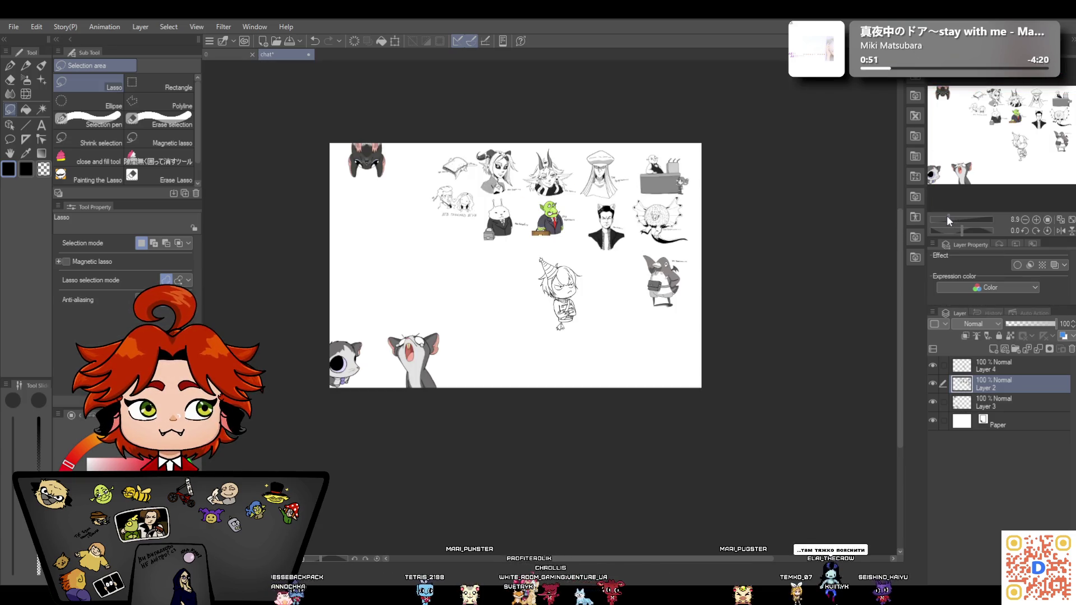
left_click_drag(947, 211, 957, 214)
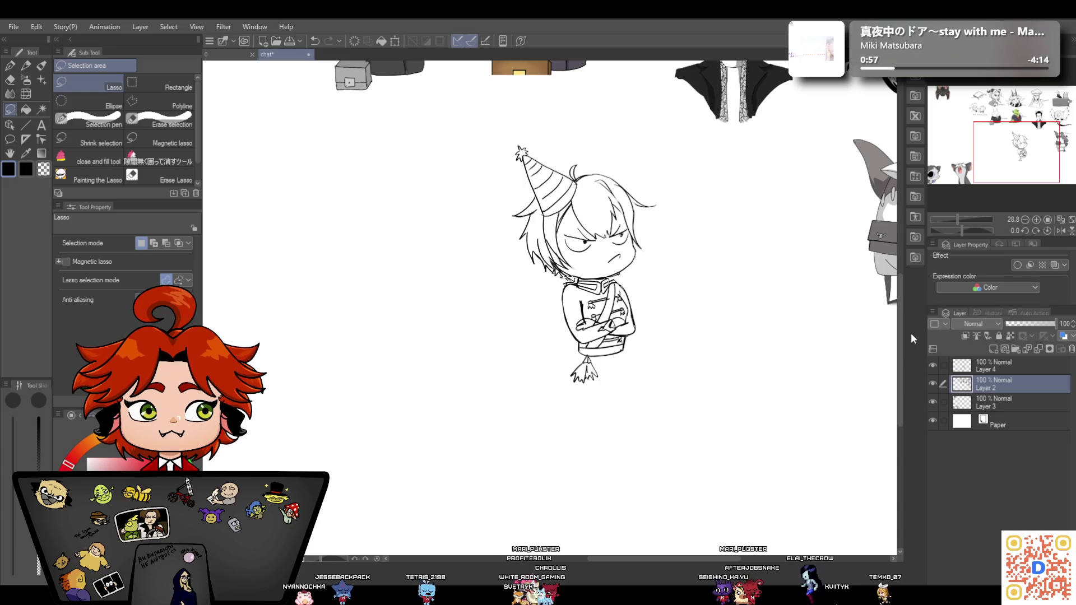
Lower the chibi sketch layer's opacity to about 24% so it shows light grey
left_click(1001, 369)
left_click(933, 365)
left_click(932, 365)
left_click_drag(1027, 324, 1017, 323)
Add a new raster layer above the sketch and set the Inking Pen to brush size 4
left_click(995, 348)
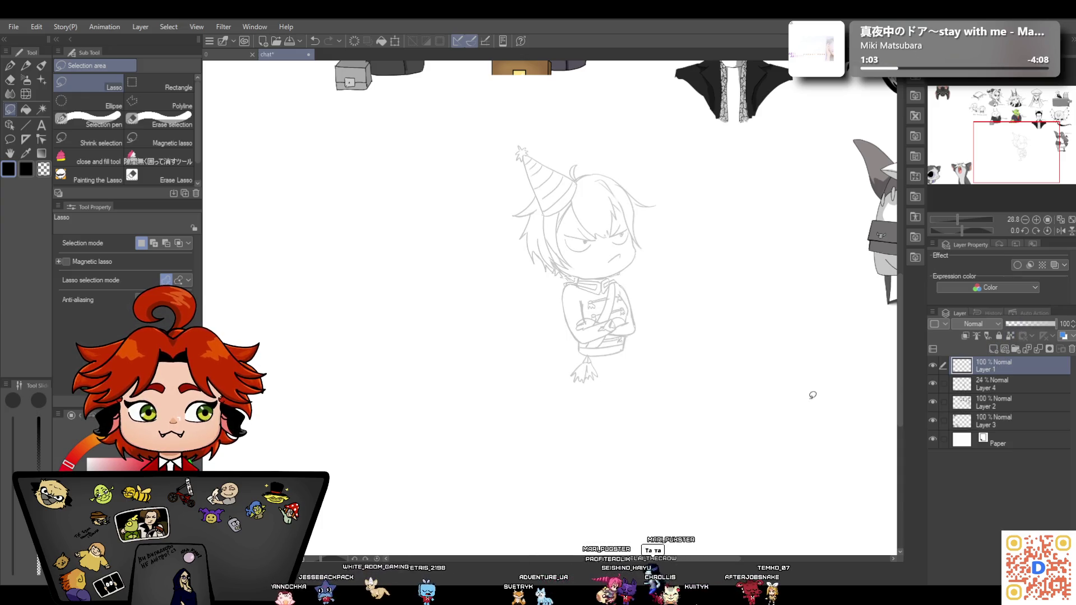
left_click(25, 65)
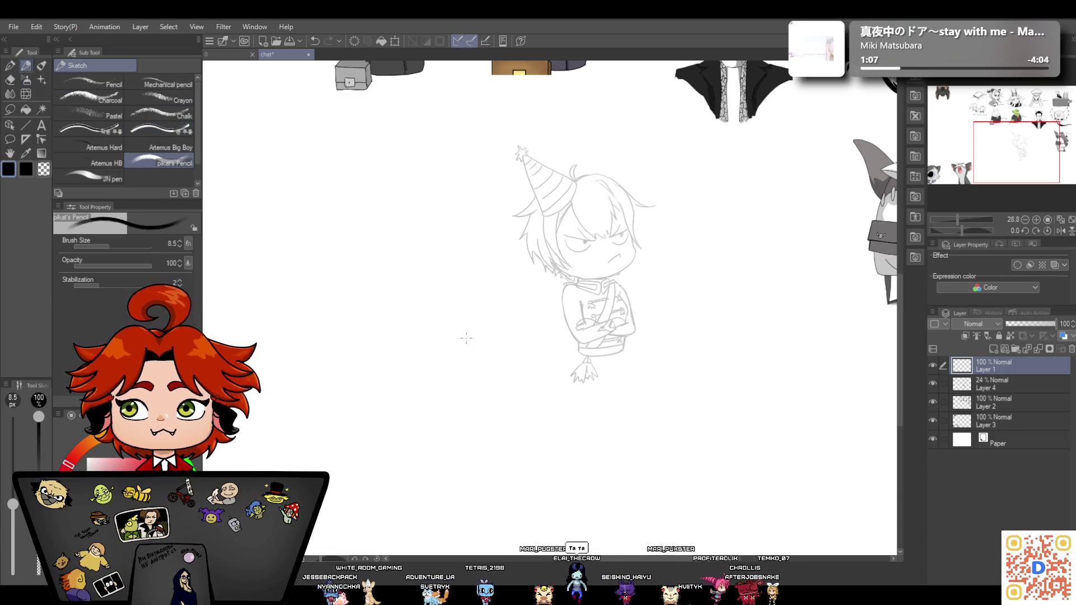
scroll(466, 337, "up", 2)
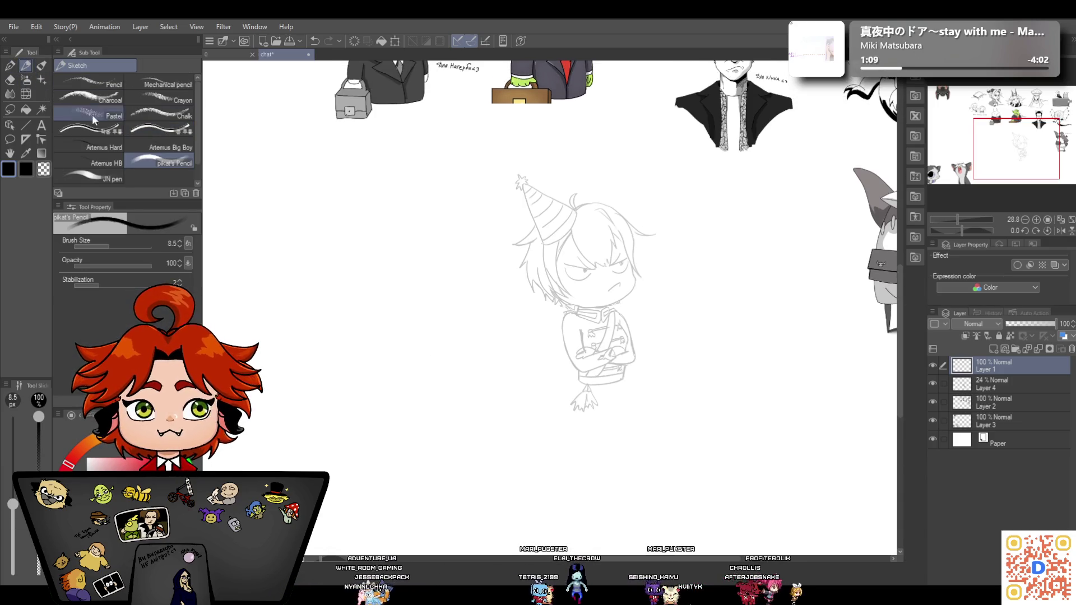
left_click(10, 65)
key("bracketright")
key("bracketright")
key("bracketright")
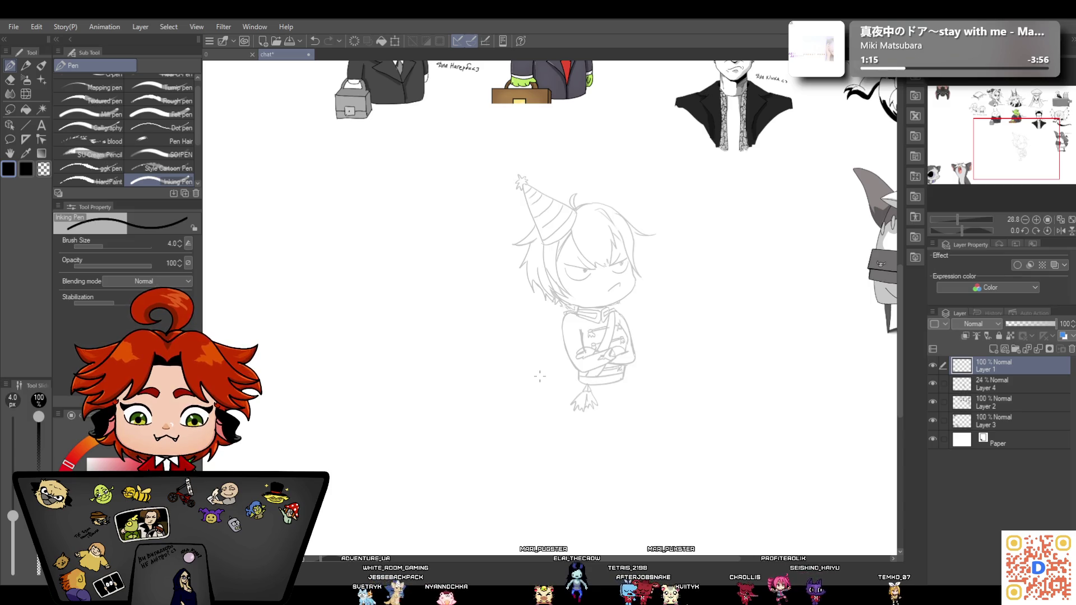
left_click_drag(956, 218, 961, 217)
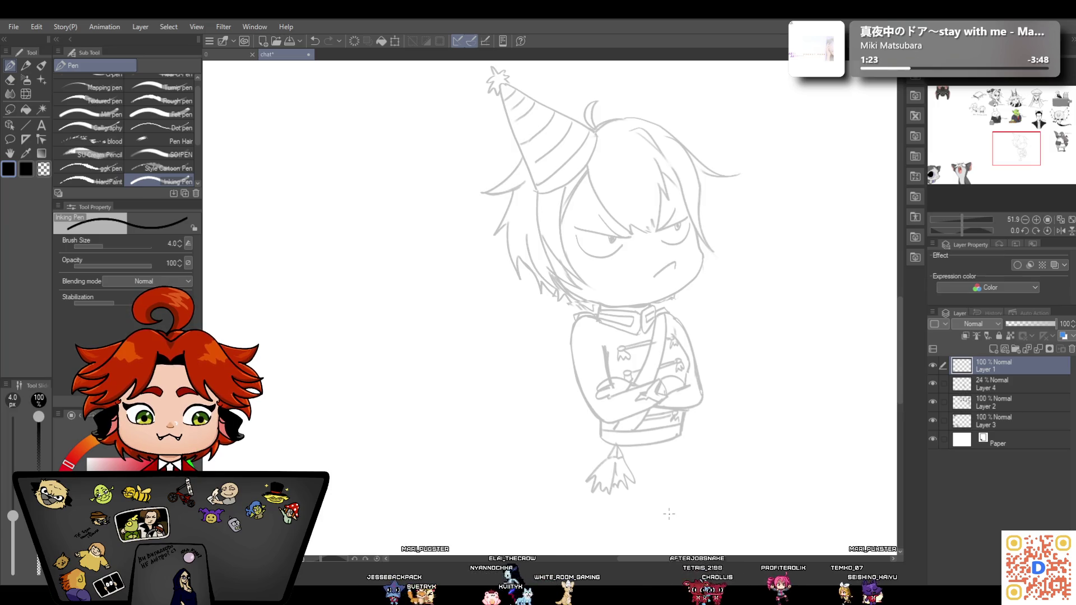
left_click_drag(957, 219, 957, 219)
Draw dark cape lines down the left and right sides of the chibi's body
key("p")
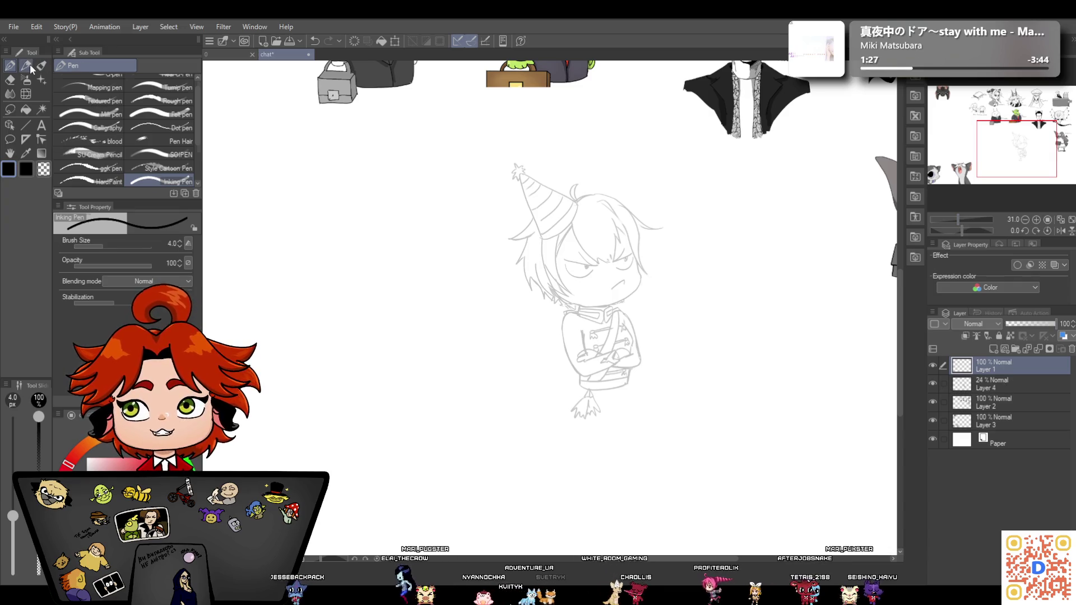
left_click_drag(569, 311, 580, 375)
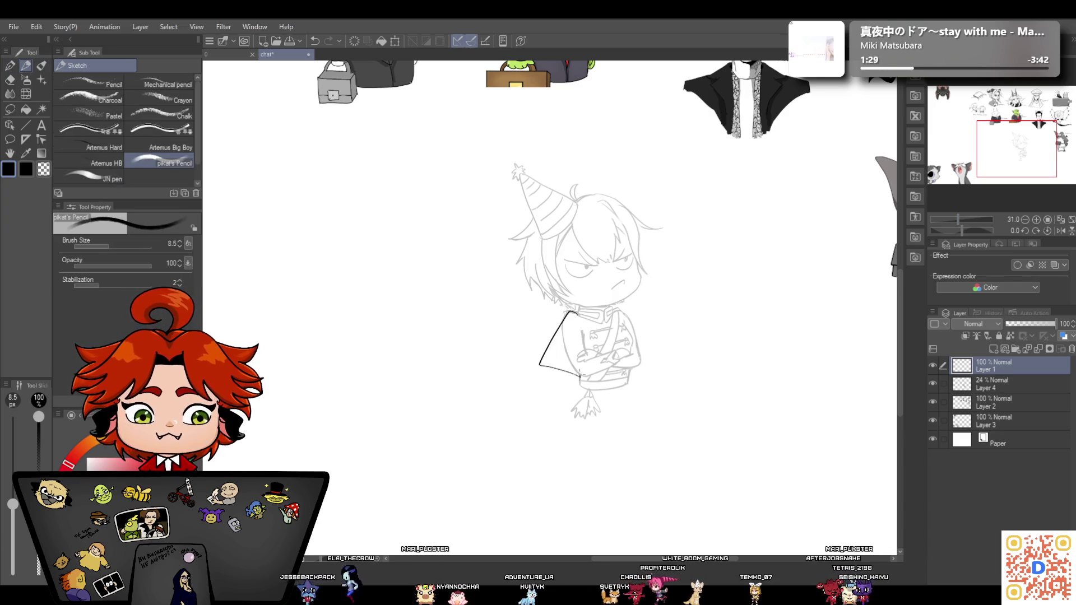
left_click_drag(619, 310, 649, 357)
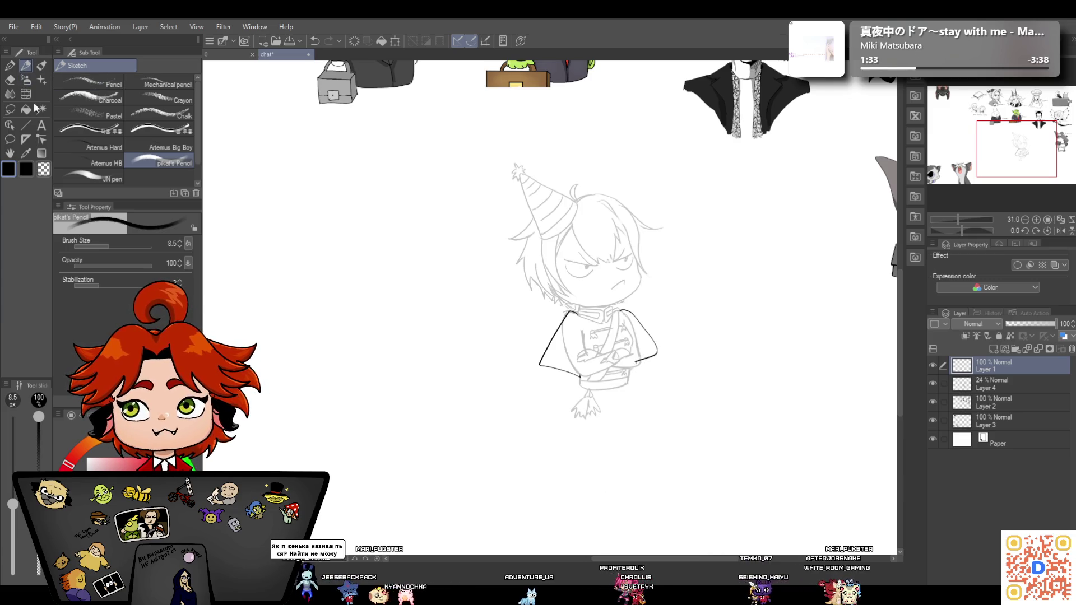
key("ctrl+plus")
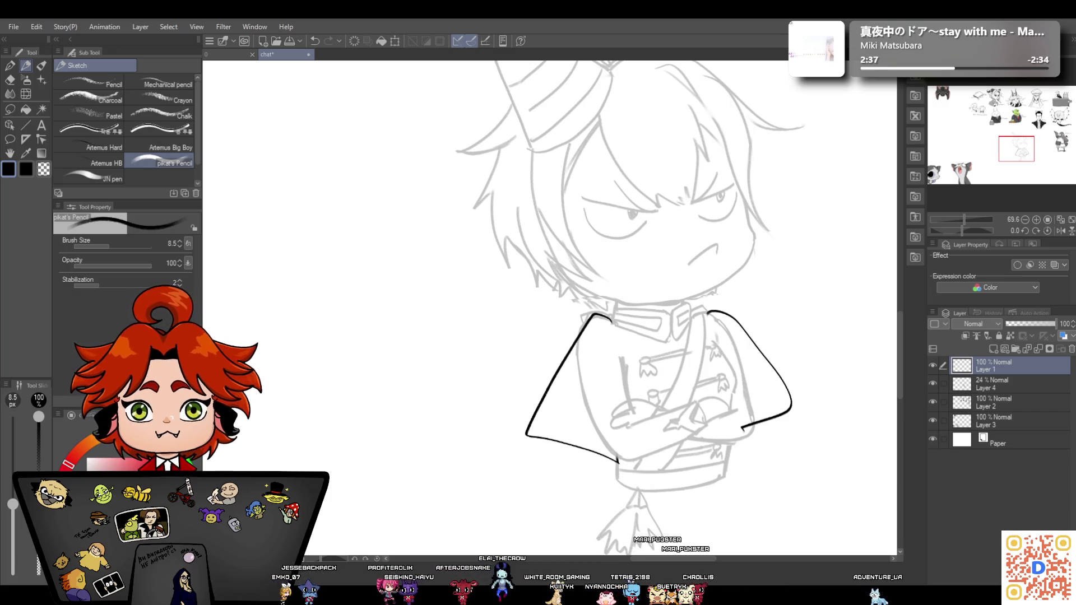
Trim the lower ends of both cape lines with the Eraser
left_click(10, 80)
left_click_drag(619, 463, 565, 444)
left_click_drag(741, 429, 768, 422)
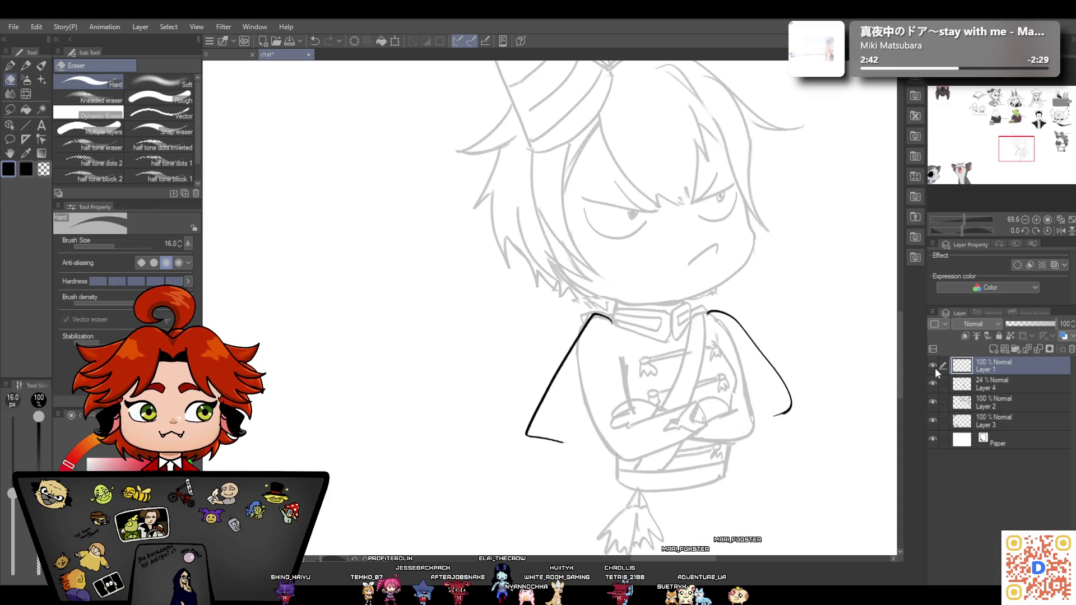
Delete the cape-line layer, raise the sketch layer to 62% opacity, and set a 60 px eraser
left_click(1071, 349)
left_click_drag(1018, 323, 1065, 322)
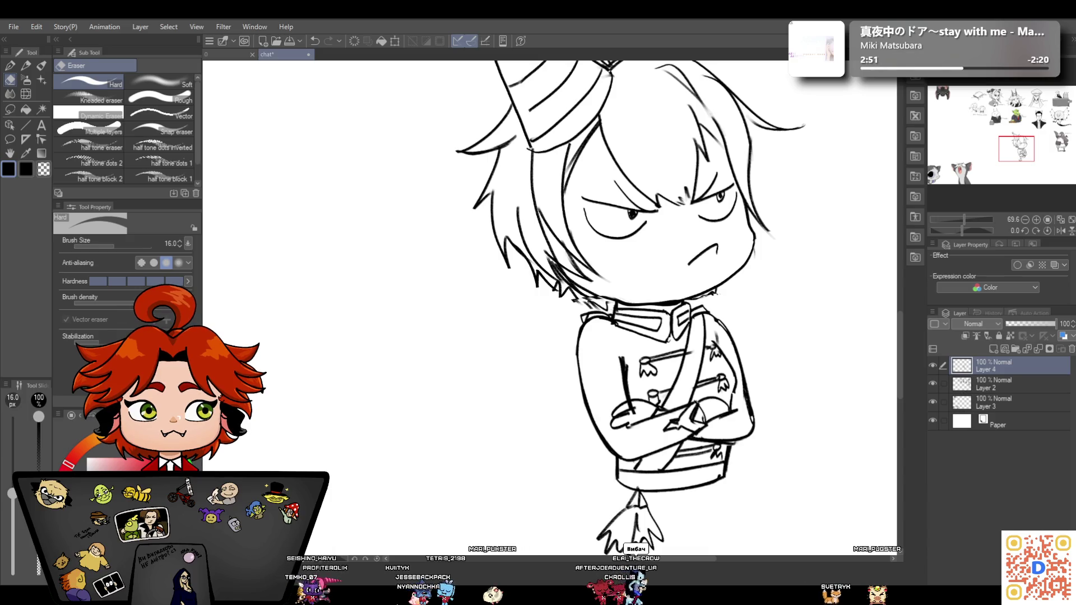
left_click(7, 82)
left_click_drag(12, 493, 12, 473)
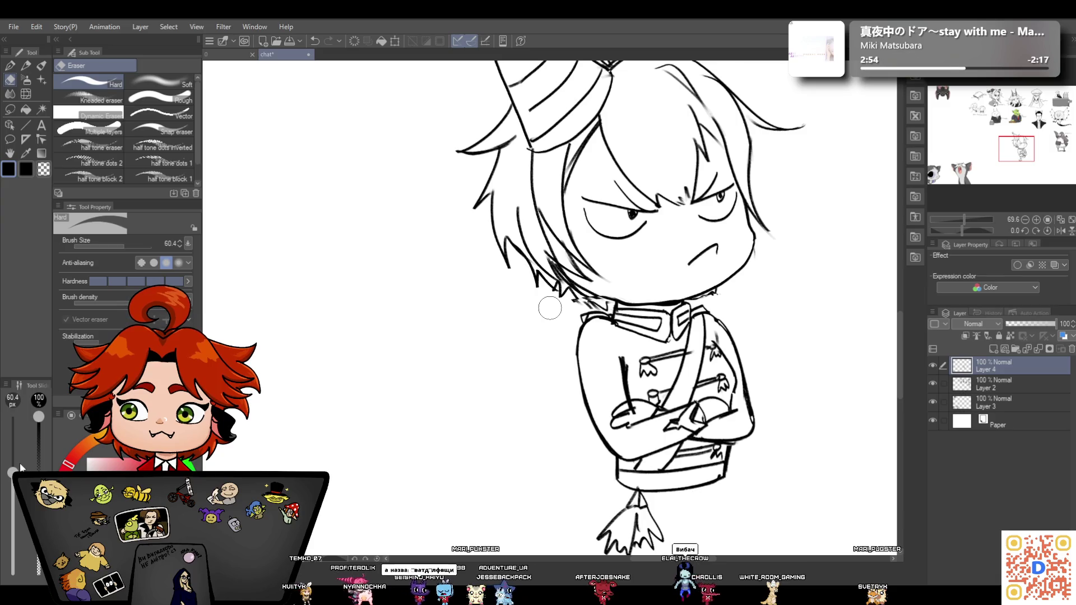
Erase the old crossed-arms body beneath the chibi's chin
scroll(663, 524, "down", 3)
mouse_move(638, 485)
left_mouse_down()
mouse_move(703, 398)
mouse_move(653, 403)
mouse_move(722, 336)
mouse_move(629, 314)
mouse_move(616, 336)
mouse_move(619, 281)
mouse_move(737, 240)
mouse_move(583, 245)
mouse_move(624, 233)
mouse_move(617, 228)
mouse_move(699, 220)
mouse_move(611, 232)
left_mouse_up()
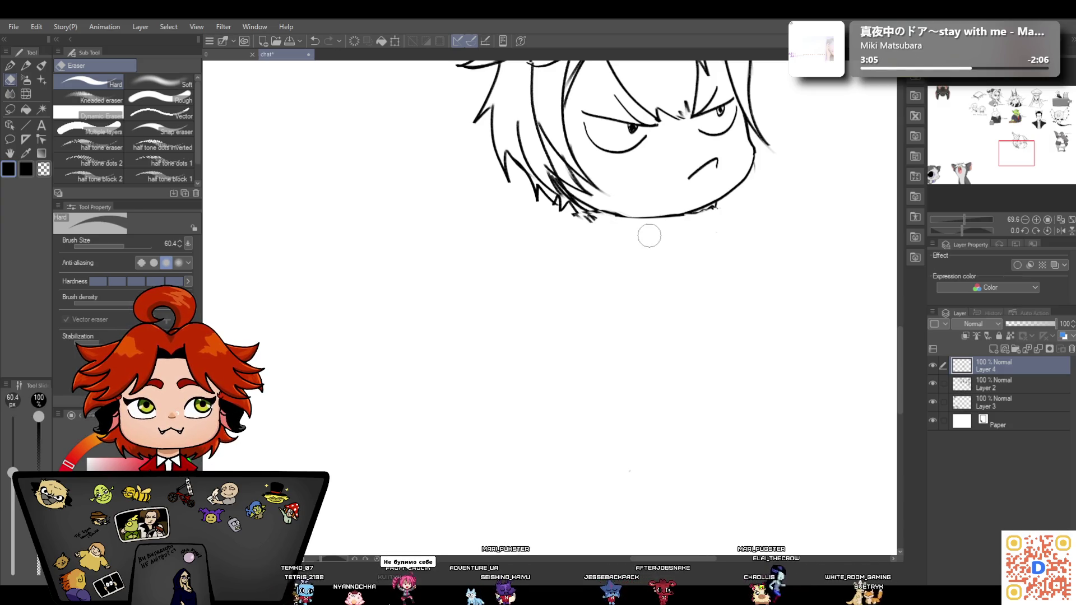
left_click(24, 66)
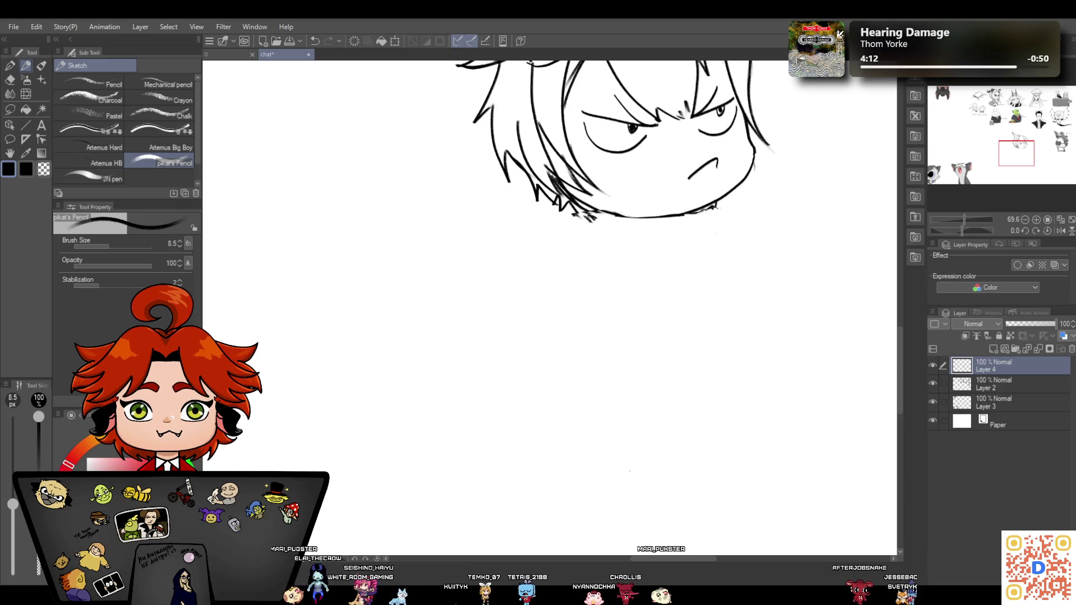
Sketch the ghost's round head above the party hat with a curly tail
left_click_drag(900, 336, 902, 270)
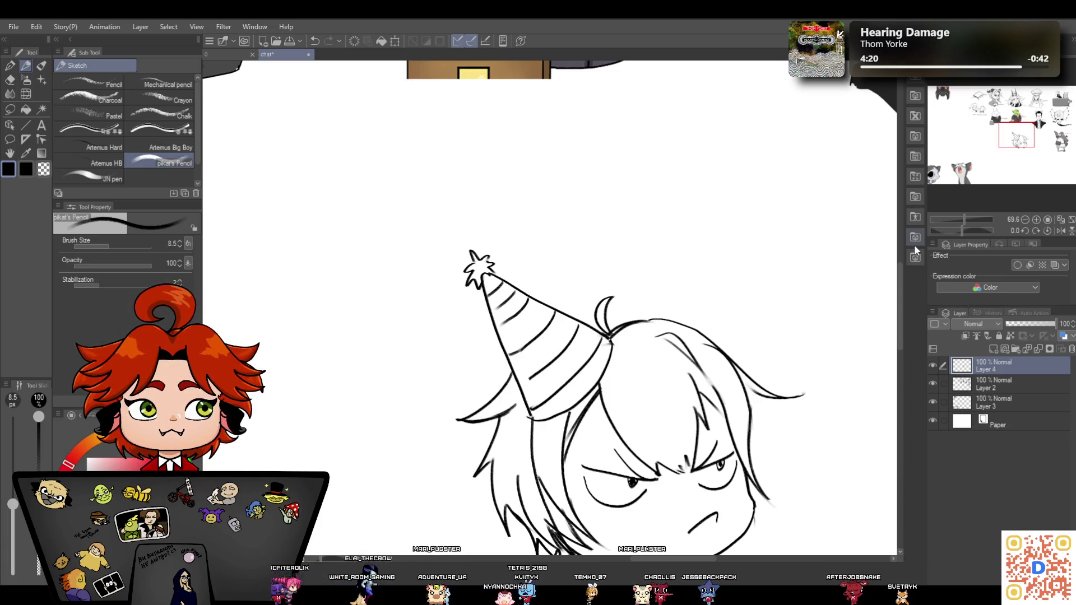
left_click_drag(552, 171, 556, 261)
mouse_move(500, 222)
left_mouse_down()
mouse_move(588, 178)
mouse_move(514, 267)
left_mouse_up()
left_click_drag(504, 182, 524, 277)
left_click_drag(599, 178, 553, 278)
mouse_move(503, 196)
left_mouse_down()
mouse_move(679, 113)
mouse_move(636, 143)
mouse_move(599, 237)
mouse_move(525, 296)
left_mouse_up()
Add the ghost's zigzag mouth, leafy sprout and big round eyes, linking it to the hat tip
mouse_move(508, 259)
left_mouse_down()
mouse_move(495, 277)
mouse_move(515, 259)
mouse_move(541, 261)
left_mouse_up()
mouse_move(529, 188)
left_mouse_down()
mouse_move(528, 165)
mouse_move(504, 151)
left_mouse_up()
left_click_drag(525, 158, 533, 130)
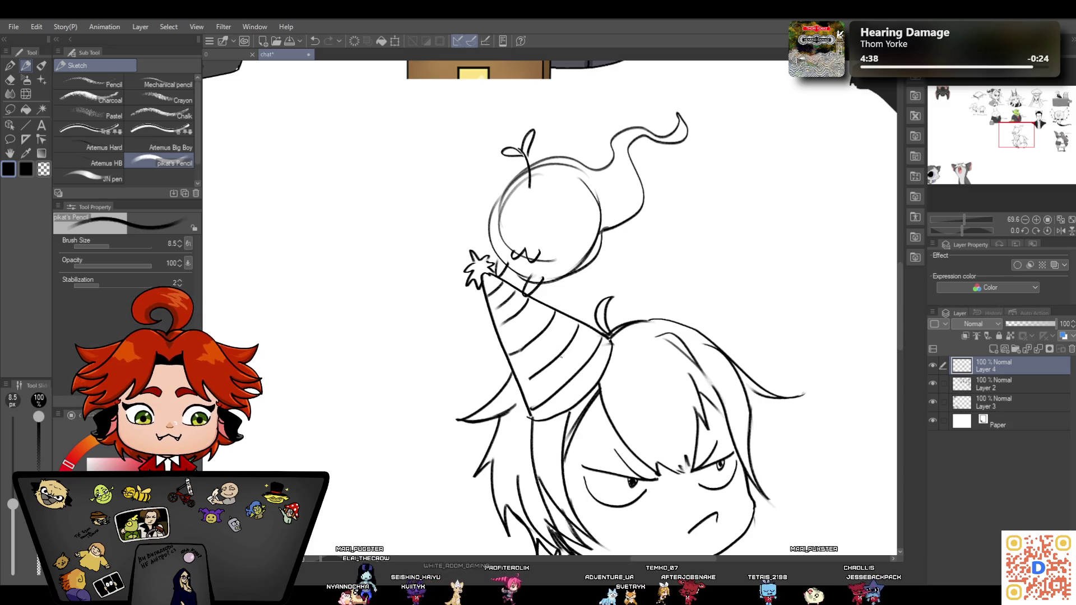
mouse_move(511, 216)
left_mouse_down()
mouse_move(497, 240)
mouse_move(502, 224)
mouse_move(567, 241)
mouse_move(549, 239)
mouse_move(565, 238)
mouse_move(549, 218)
left_mouse_up()
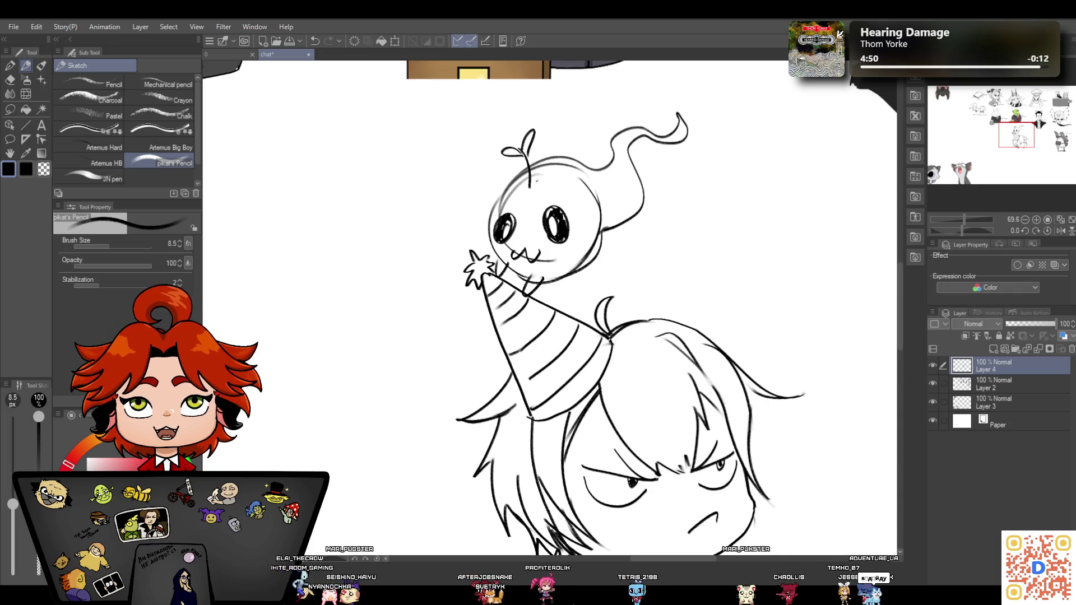
left_click_drag(531, 163, 486, 223)
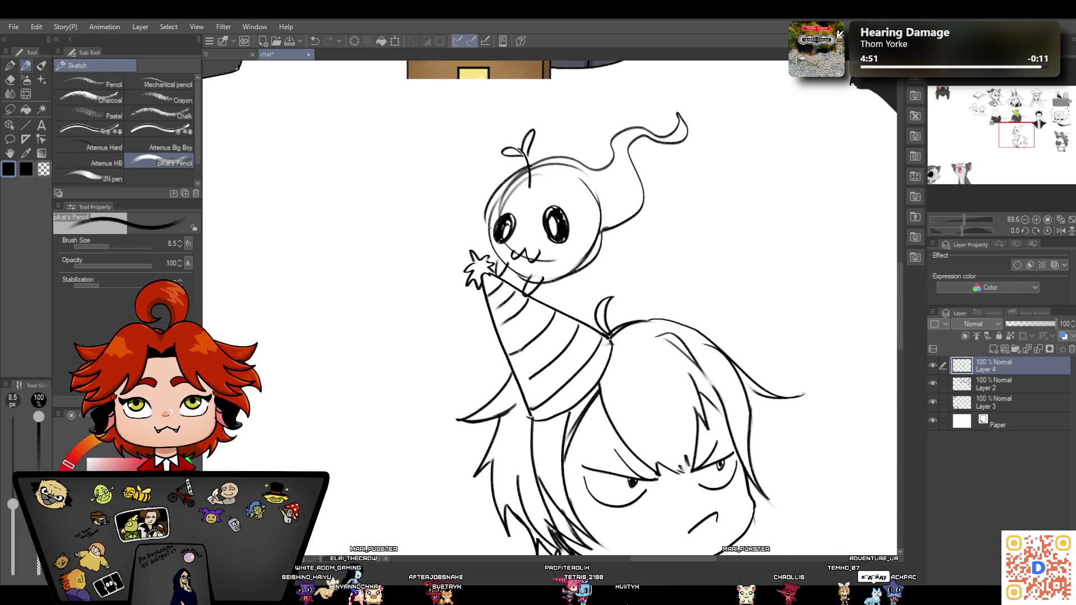
left_click_drag(956, 213, 962, 208)
scroll(899, 347, "down", 5)
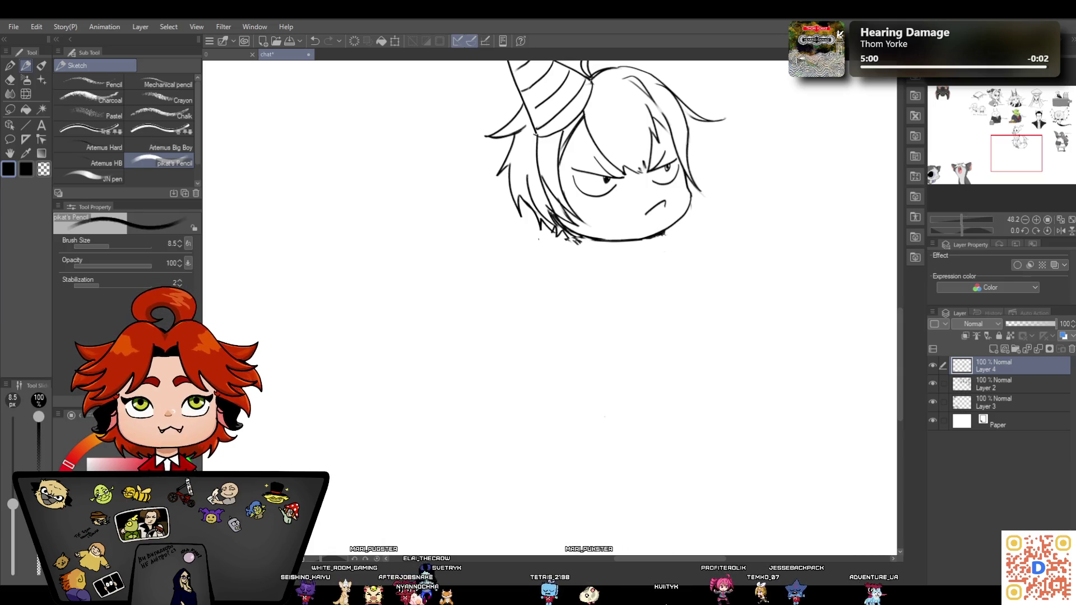
Touch up the chin line under the angry face with the Inking Pen and Eraser
left_click(11, 80)
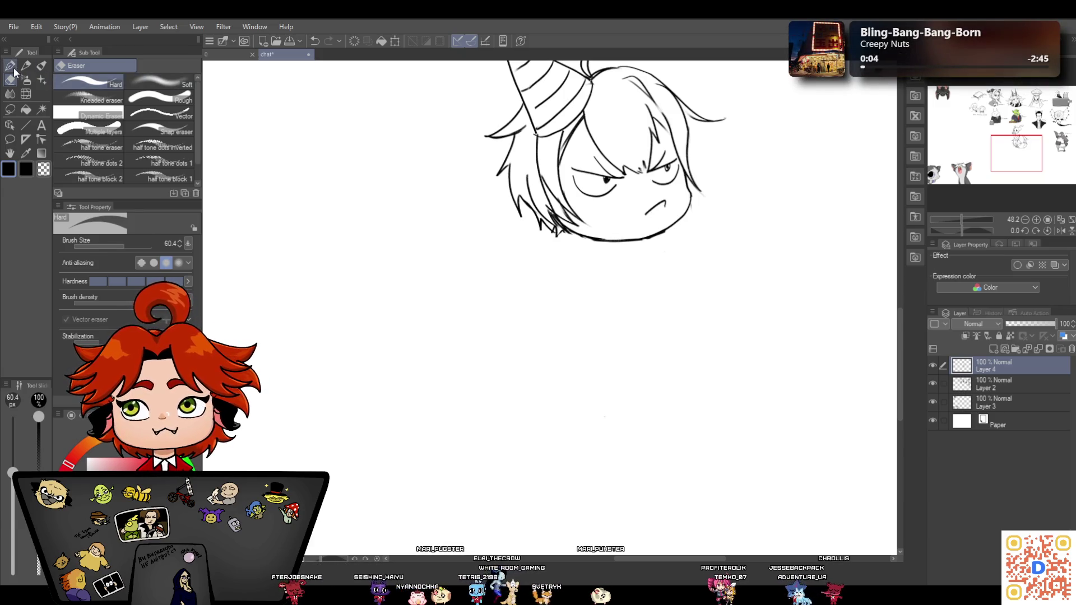
key("p")
mouse_move(565, 231)
left_mouse_down()
mouse_move(601, 243)
mouse_move(667, 232)
left_mouse_up()
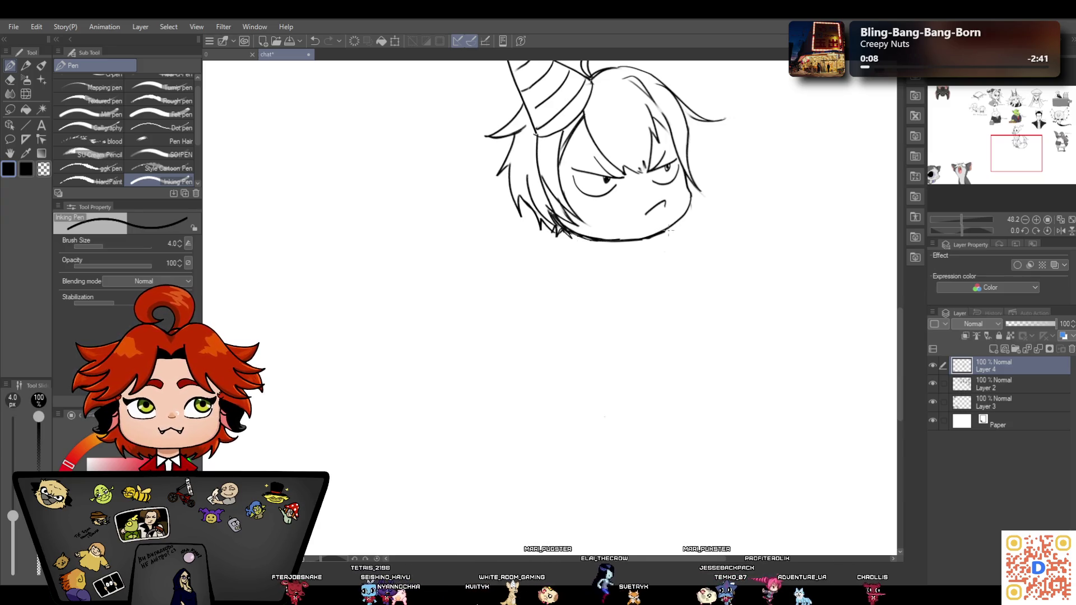
key("e")
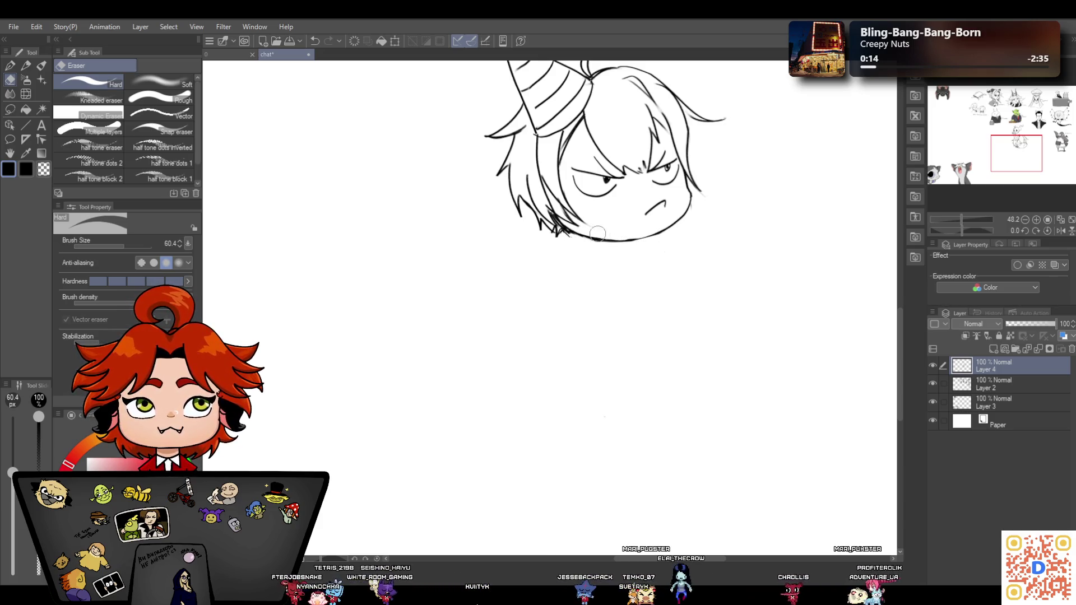
left_click(9, 65)
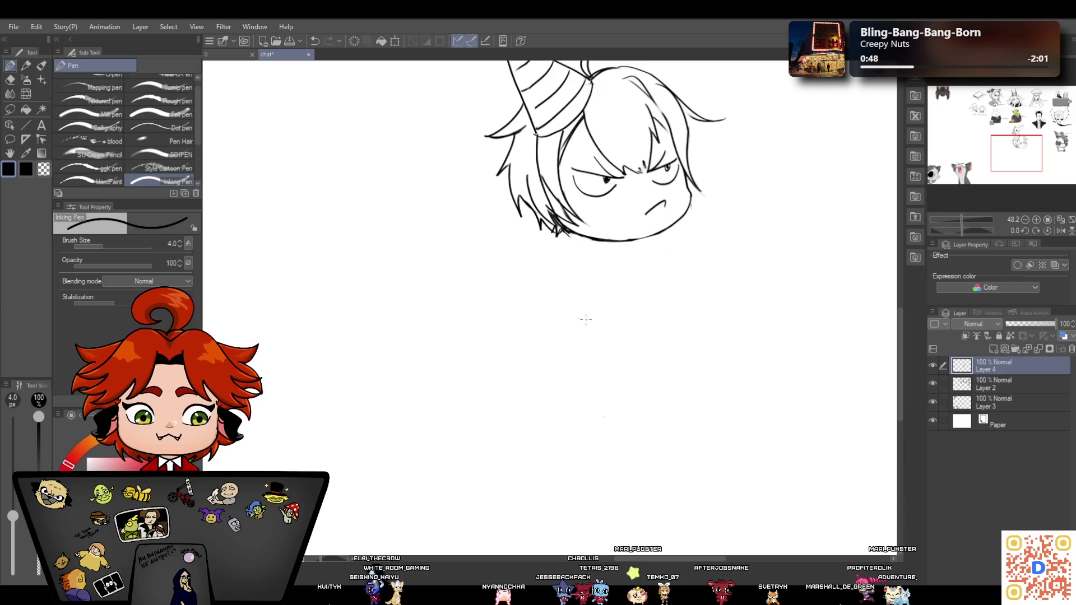
Sketch neck marks under the chin, undo them, and redraw a single neck mark
left_click_drag(609, 240, 610, 249)
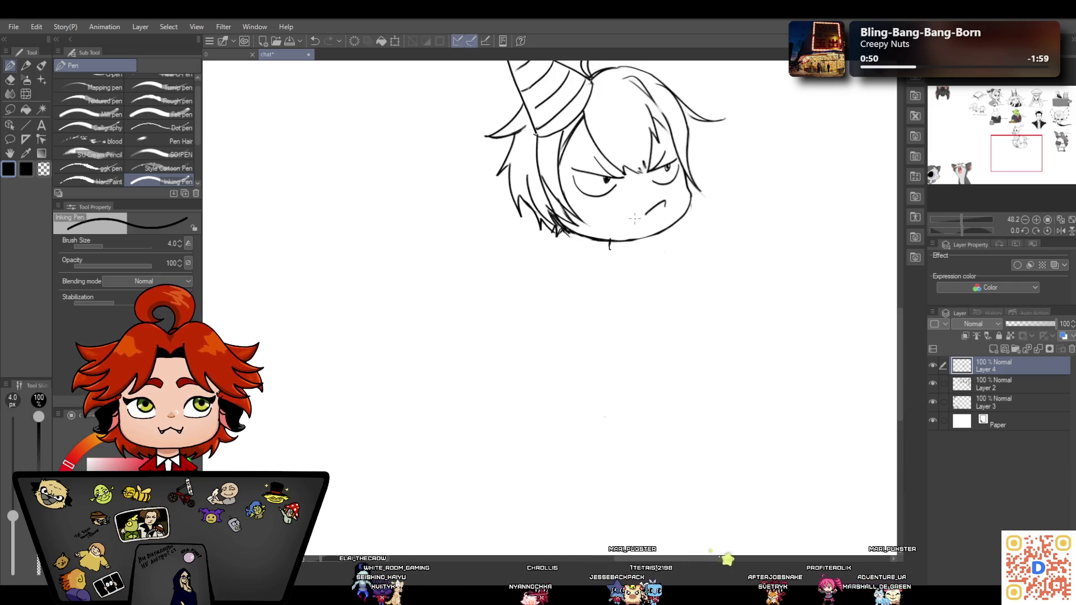
left_click(29, 66)
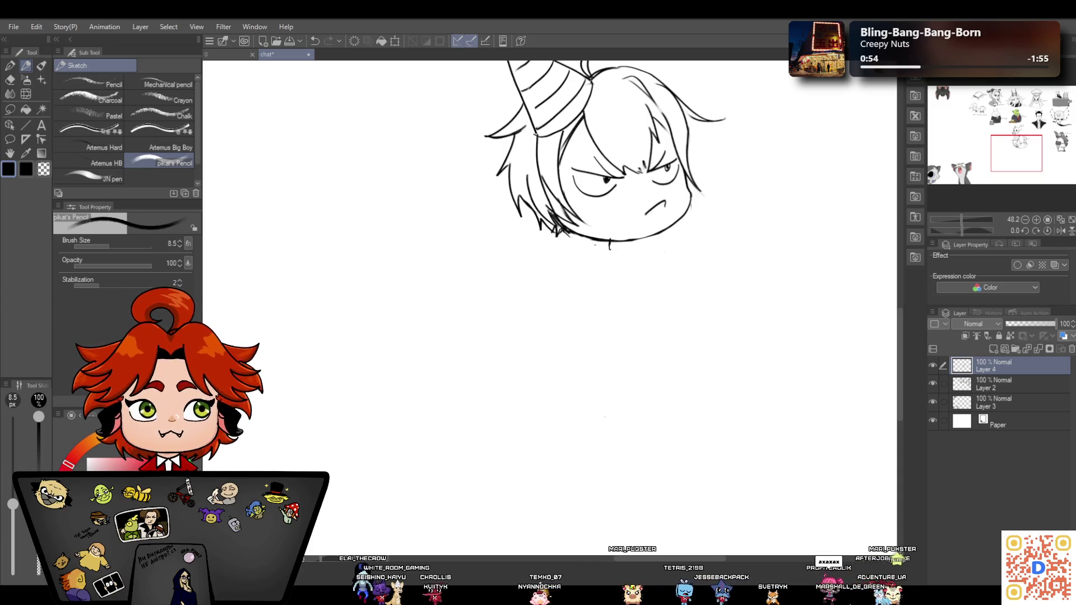
mouse_move(608, 241)
left_mouse_down()
mouse_move(608, 251)
mouse_move(636, 253)
left_mouse_up()
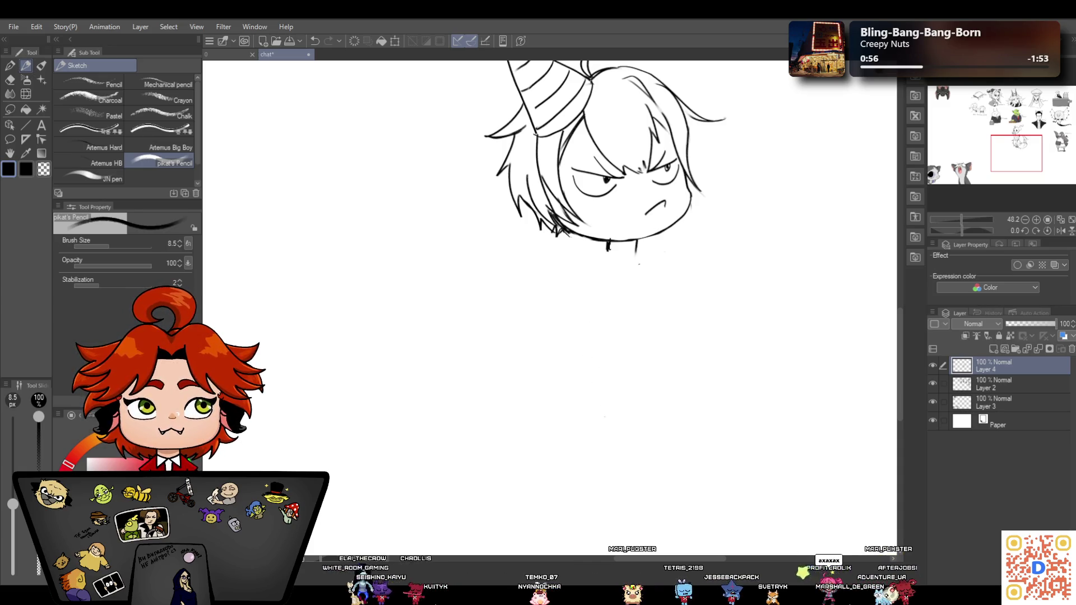
left_click(314, 41)
left_click(314, 41)
left_click(313, 41)
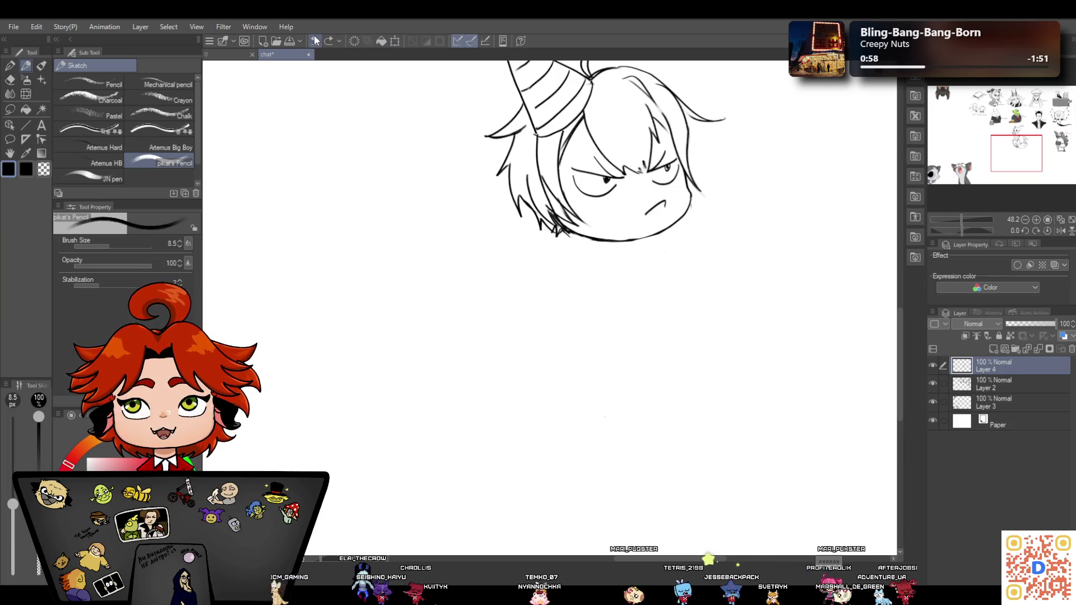
left_click_drag(628, 240, 628, 247)
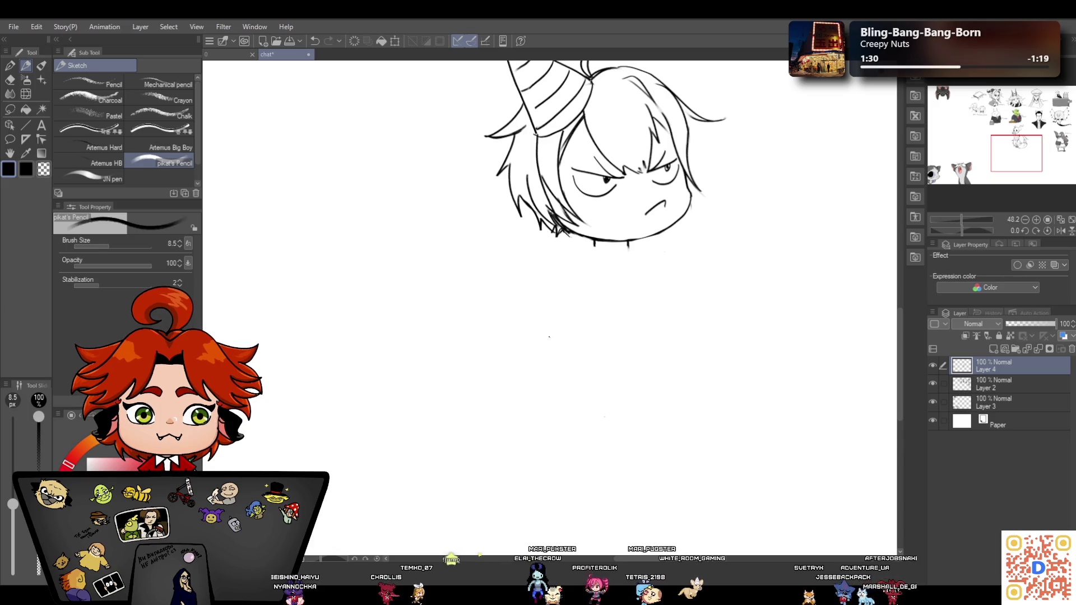
Pencil a collar line, both shoulders and the left and right sides of the torso under the chin
left_click_drag(592, 244, 619, 247)
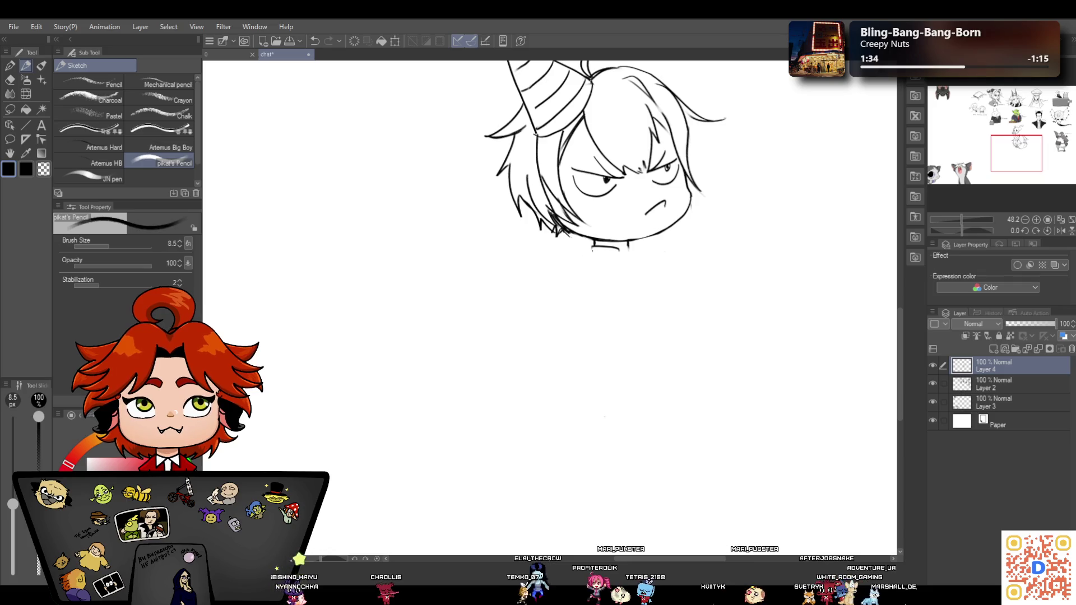
left_click_drag(588, 250, 557, 261)
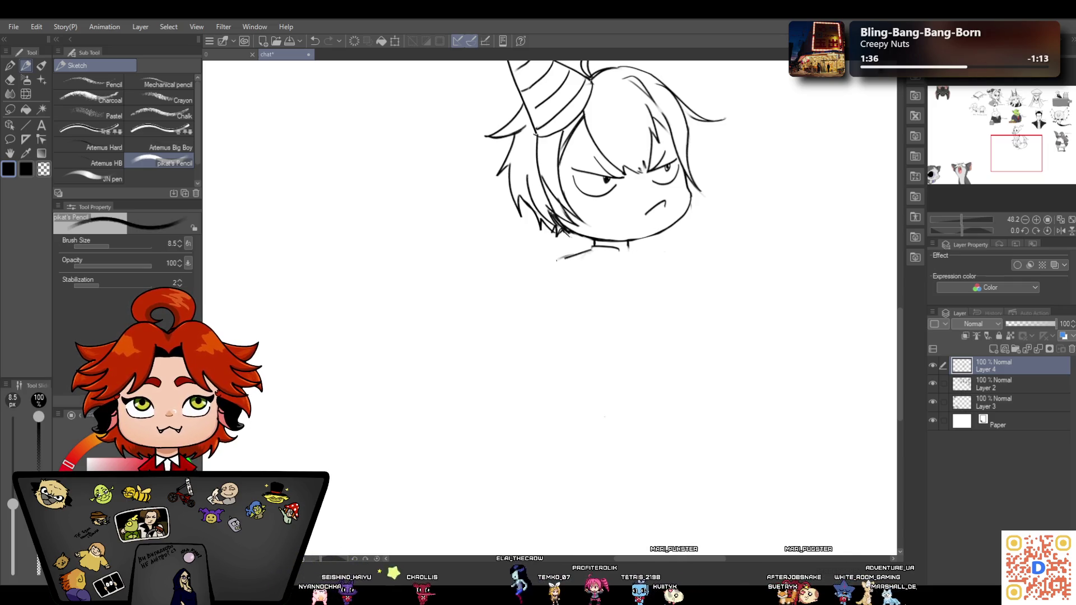
mouse_move(632, 249)
left_mouse_down()
mouse_move(669, 257)
mouse_move(661, 300)
mouse_move(673, 289)
left_mouse_up()
left_click(642, 292)
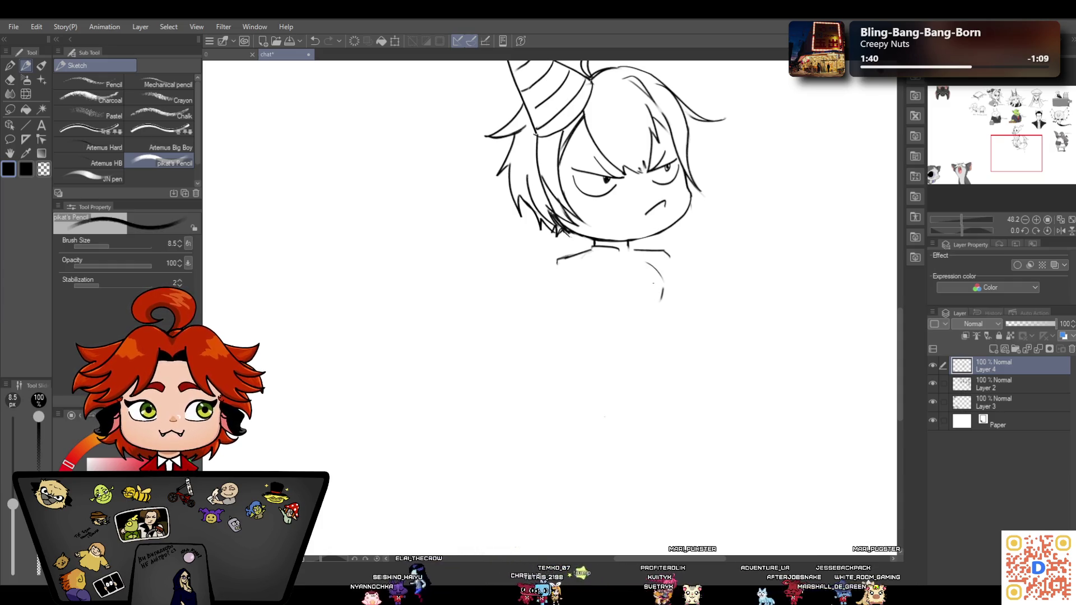
left_click_drag(570, 285, 621, 371)
left_click_drag(658, 325, 653, 358)
left_click_drag(661, 321, 659, 349)
Undo a raised-arm stroke and sketch a waistline across the torso
mouse_move(585, 252)
left_mouse_down()
mouse_move(560, 259)
mouse_move(513, 307)
mouse_move(542, 341)
left_mouse_up()
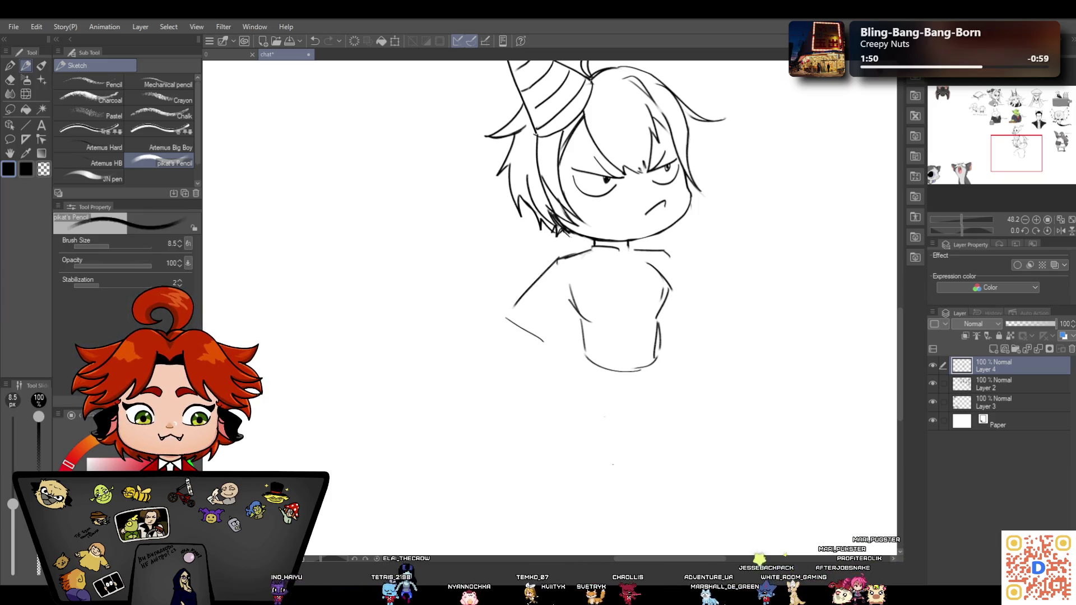
left_click(315, 40)
left_click(315, 40)
left_click(315, 41)
mouse_move(572, 281)
left_mouse_down()
mouse_move(584, 322)
mouse_move(652, 315)
left_mouse_up()
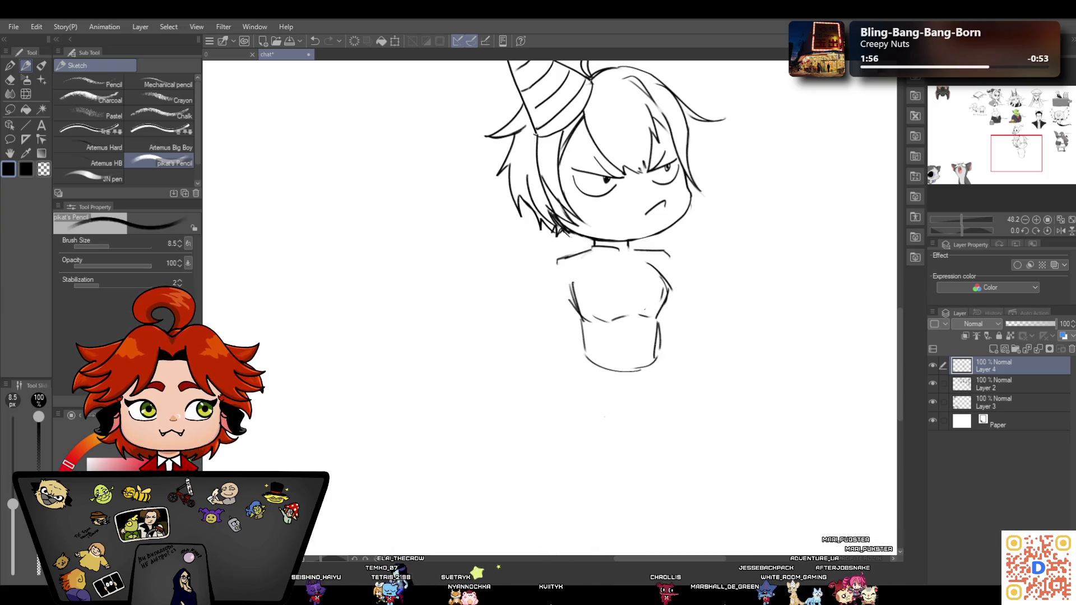
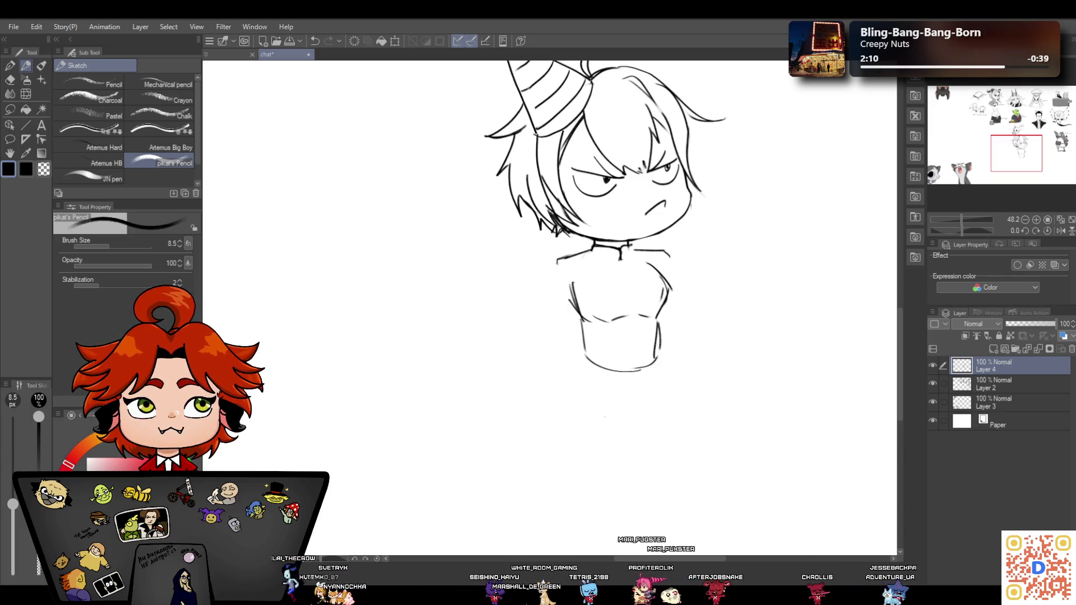
Sketch both sides of the collar and erase the old shoulder lines beside it
left_click_drag(591, 248, 615, 264)
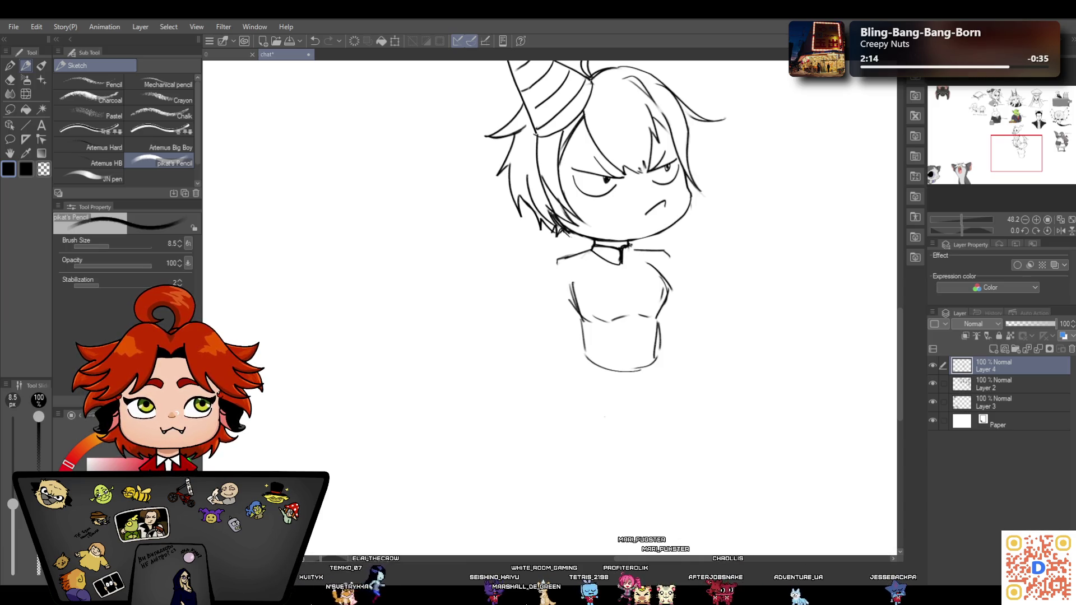
left_click_drag(622, 250, 623, 264)
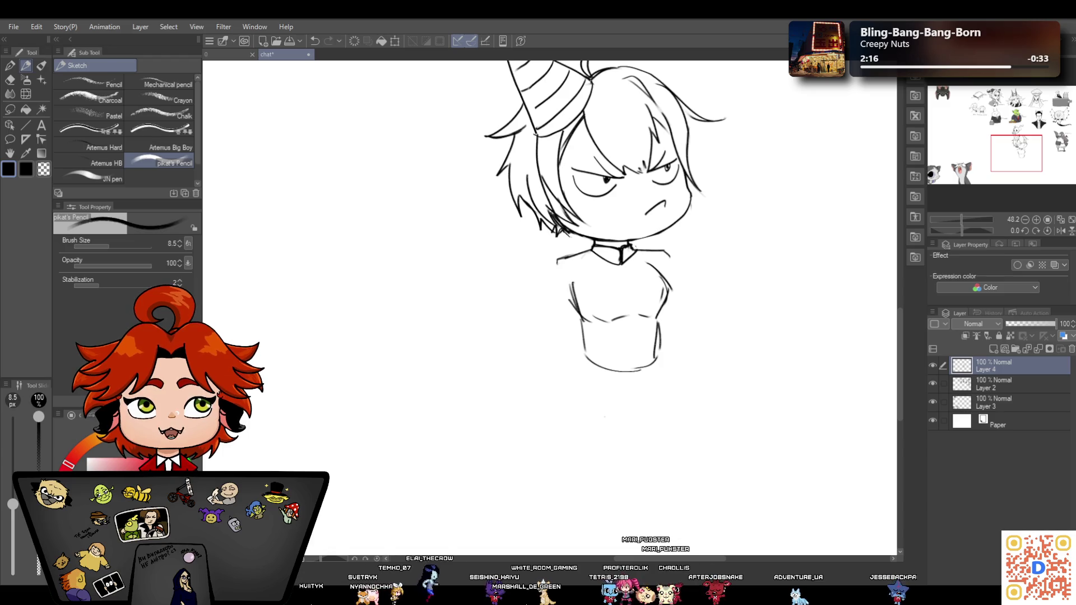
key("e")
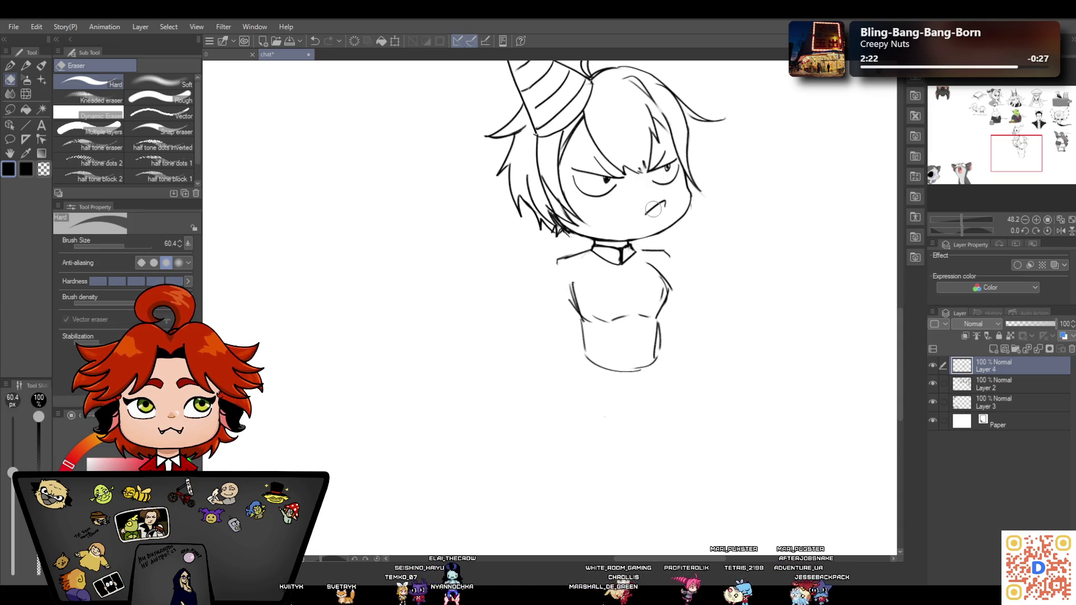
left_click(10, 65)
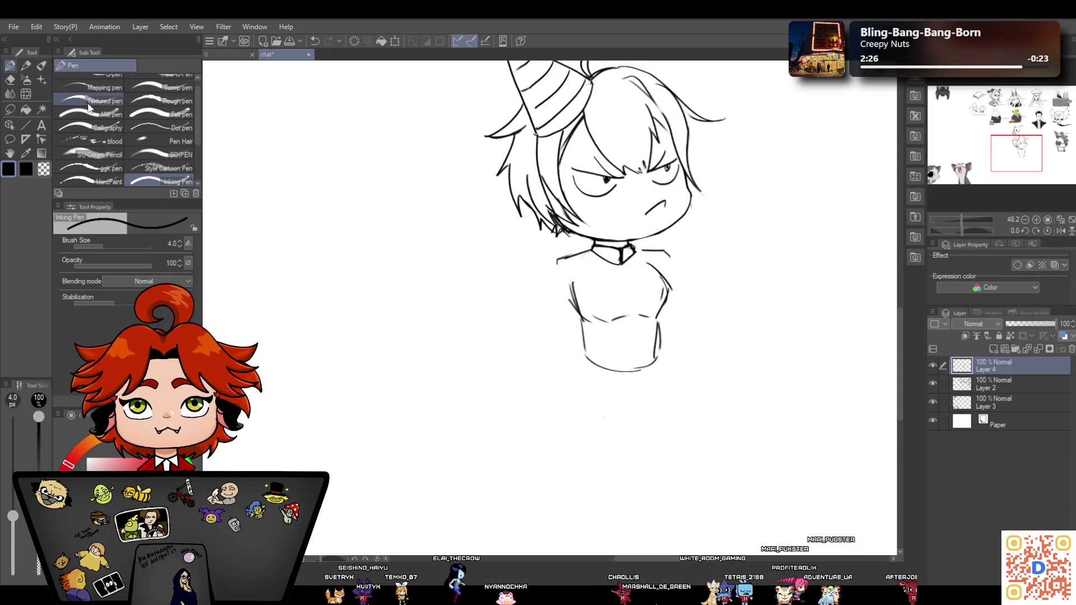
left_click(11, 80)
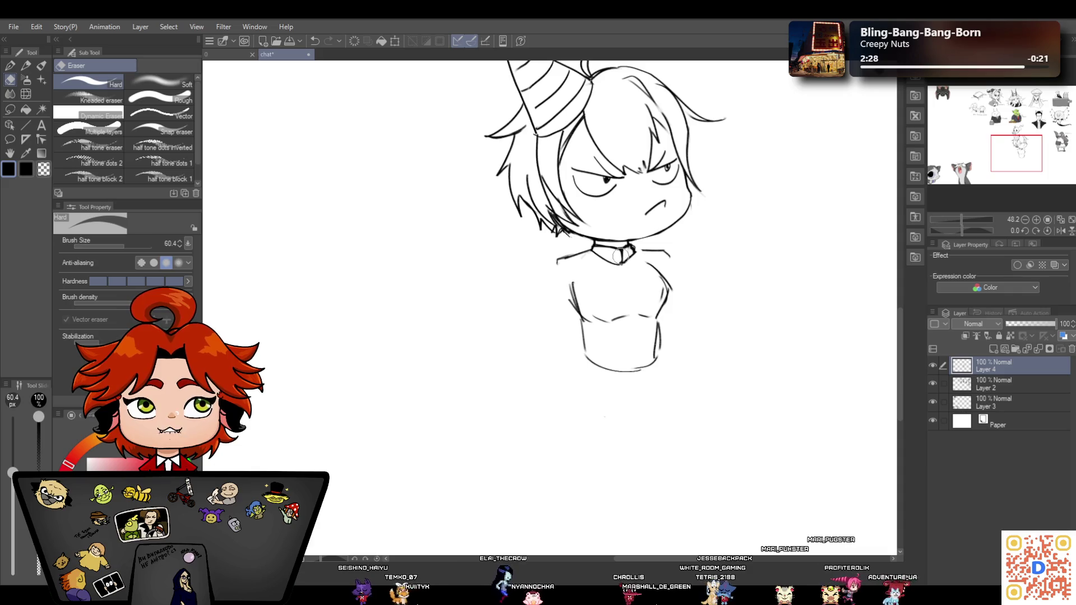
left_click_drag(641, 253, 673, 252)
mouse_move(585, 257)
left_mouse_down()
mouse_move(550, 259)
mouse_move(573, 247)
left_mouse_up()
Redraw the left shoulder line and double the torso's bottom edge into a waistband
left_click(26, 65)
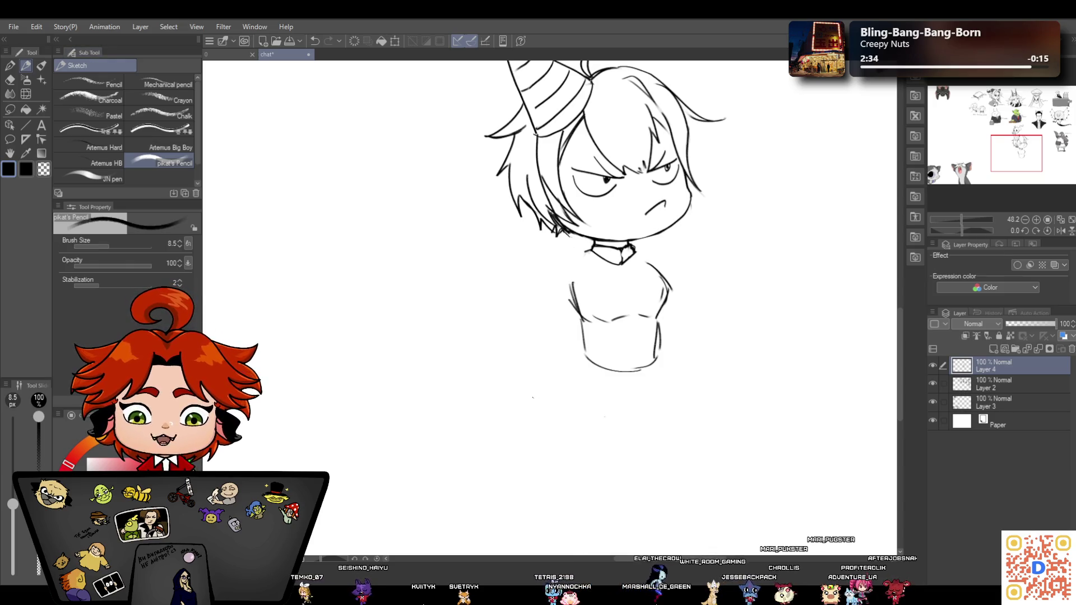
mouse_move(590, 250)
left_mouse_down()
mouse_move(568, 256)
mouse_move(585, 356)
mouse_move(657, 357)
left_mouse_up()
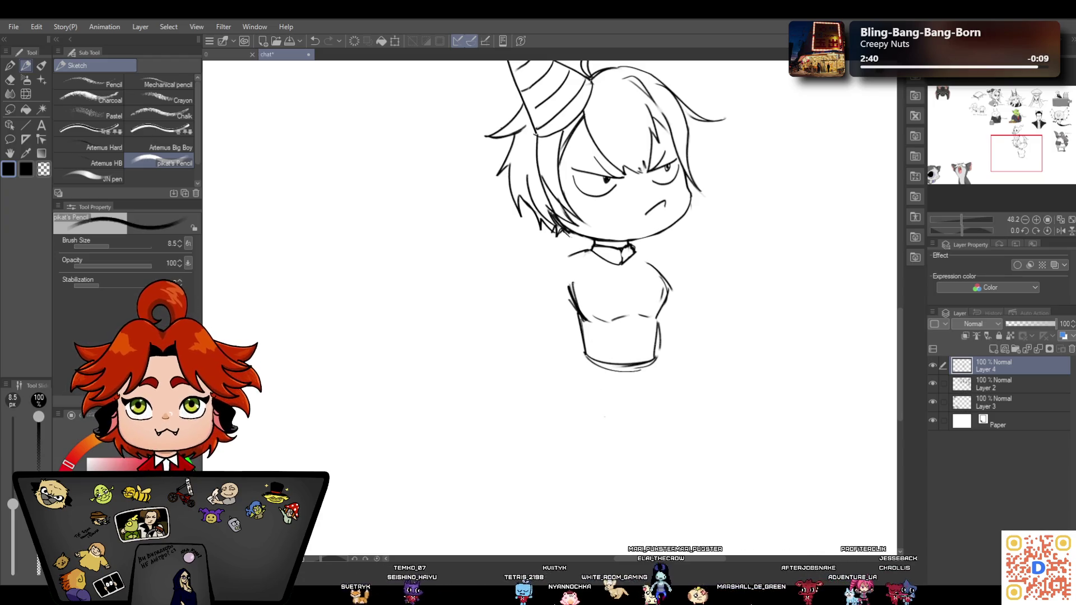
left_click_drag(586, 347, 656, 356)
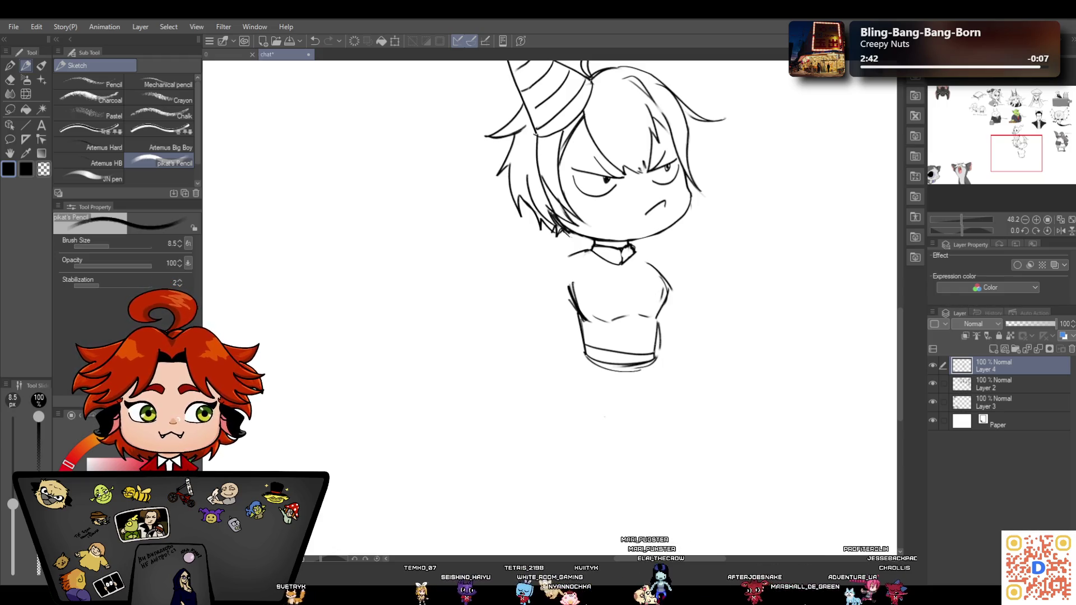
left_click(11, 80)
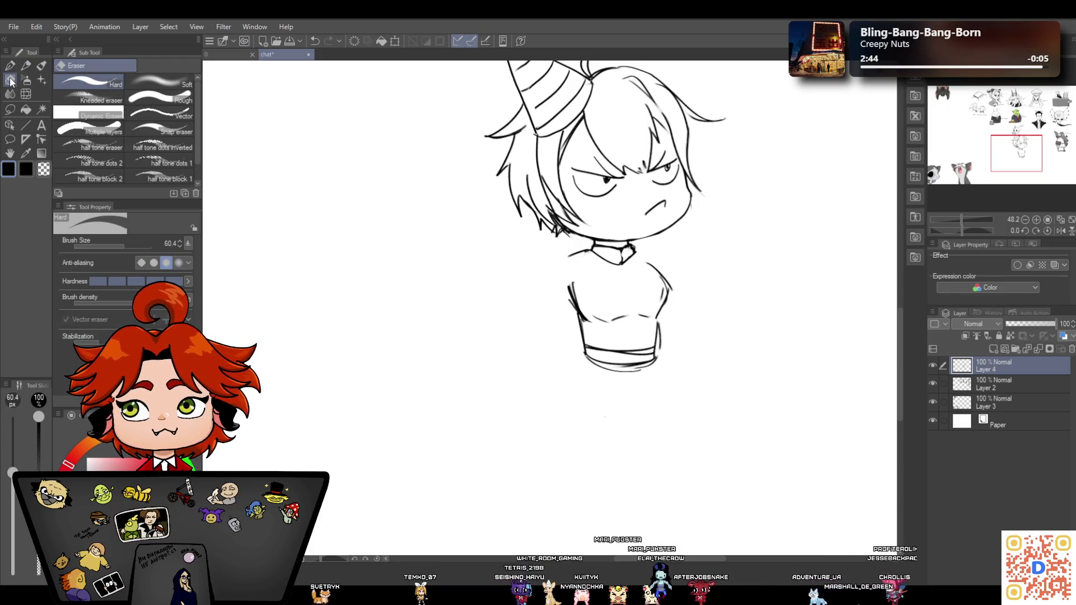
Erase both torso shoulder lines and redraw the torso's left and right sides
left_click_drag(644, 261, 661, 308)
left_click_drag(576, 281, 583, 321)
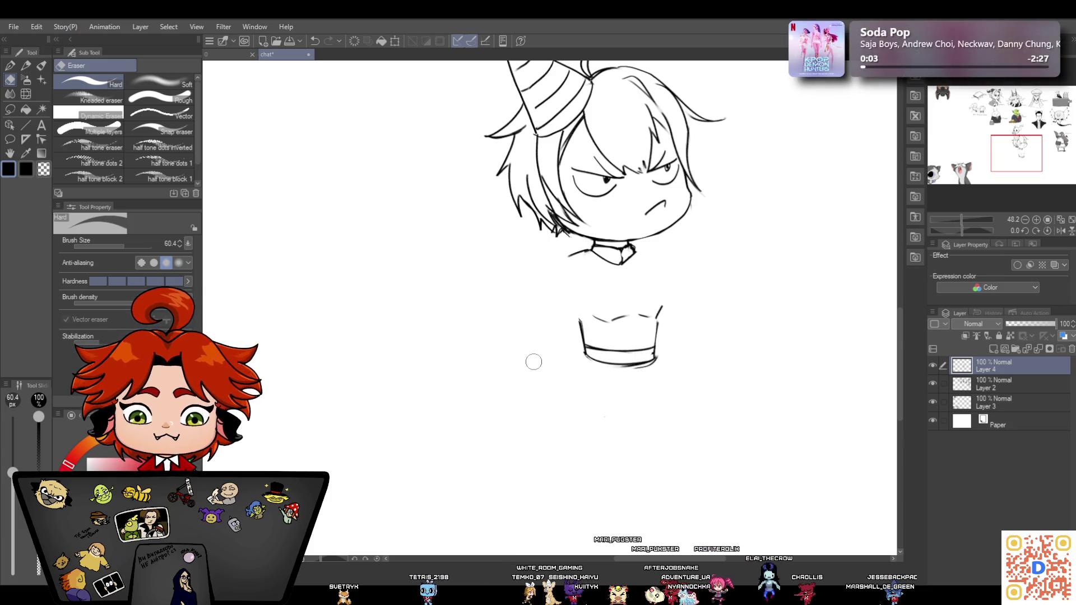
left_click(11, 66)
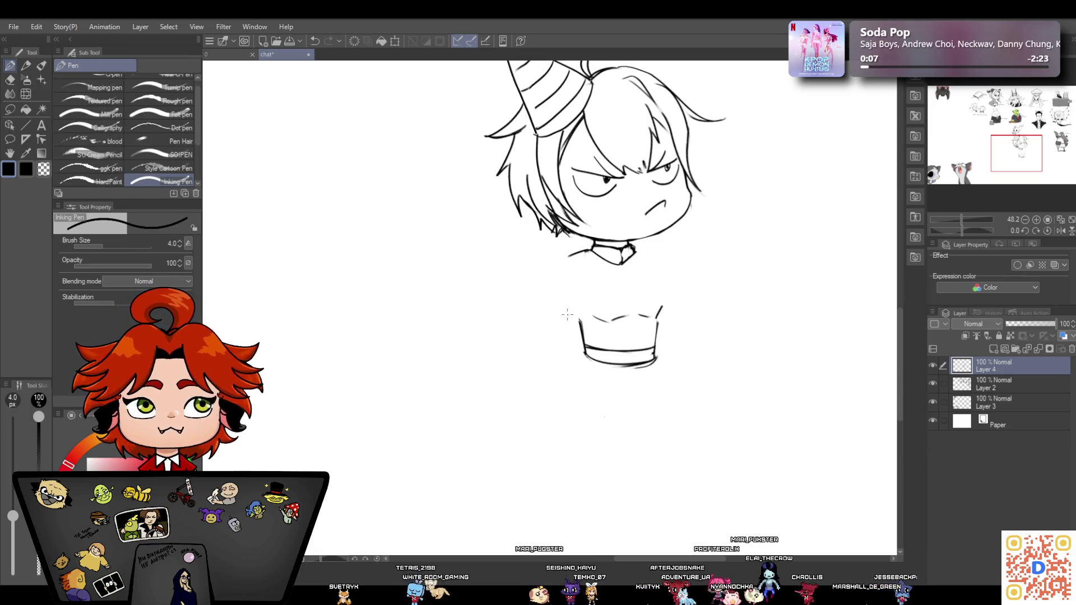
left_click_drag(563, 297, 581, 321)
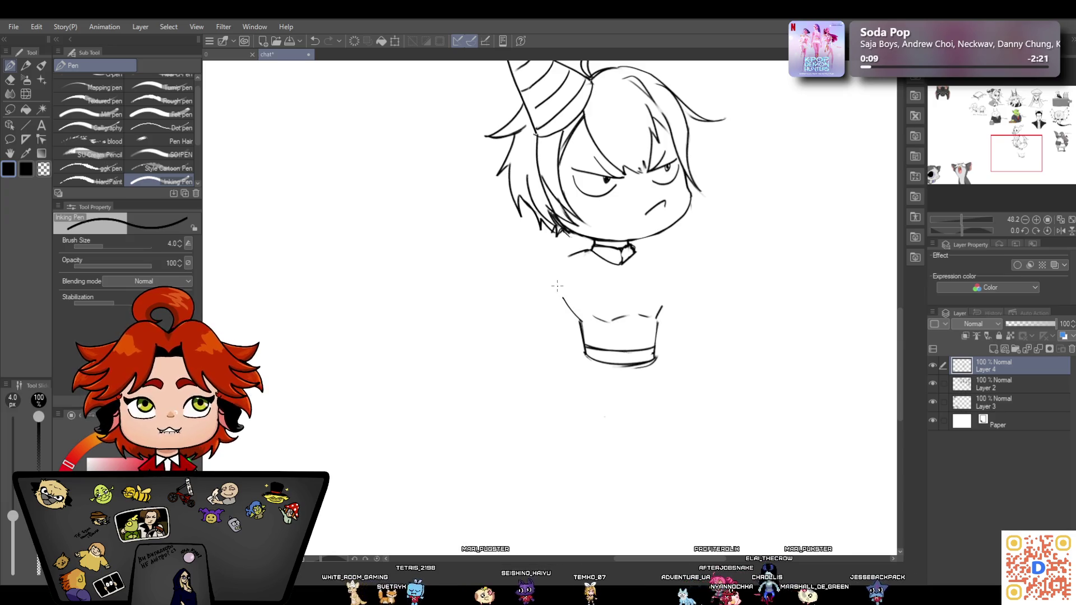
left_click(26, 65)
left_click_drag(563, 296, 582, 319)
left_click_drag(580, 317, 632, 313)
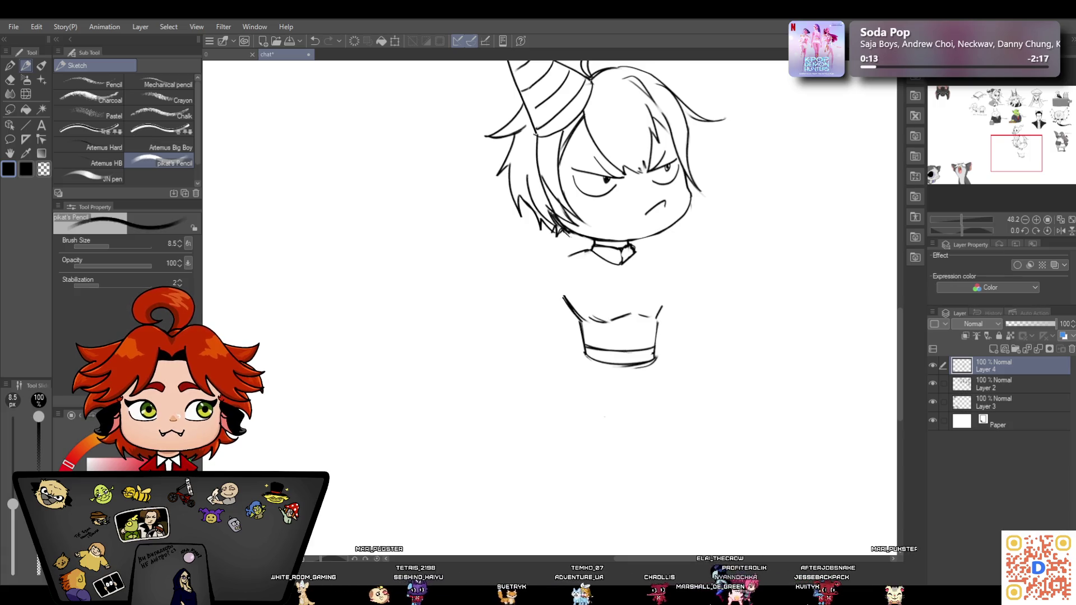
left_click_drag(647, 262, 663, 305)
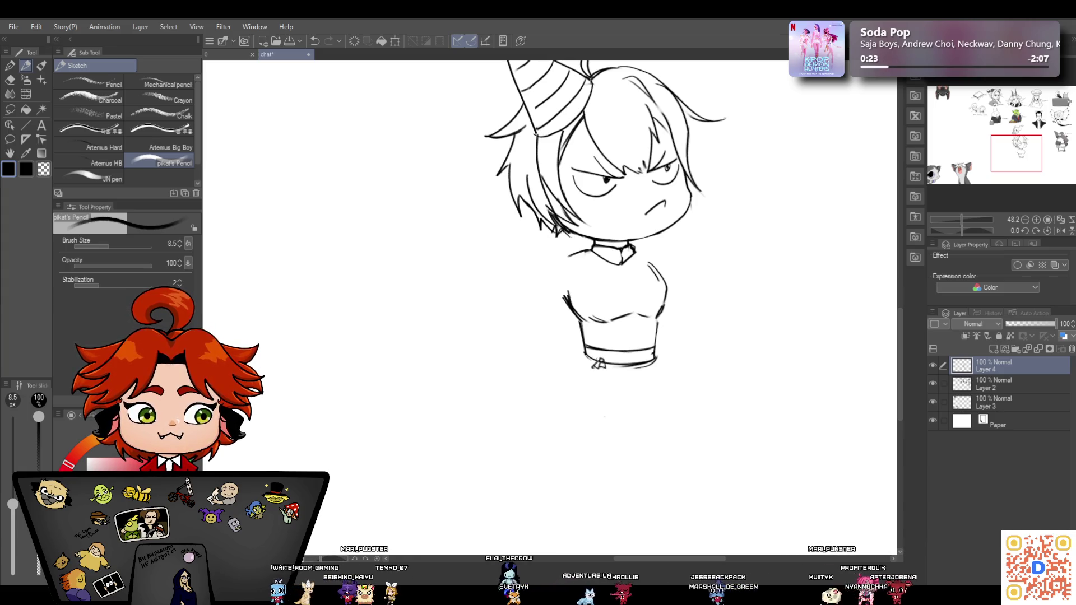
Sketch small flared coat tails below the waistband and darken the collar details
mouse_move(588, 368)
left_mouse_down()
mouse_move(582, 386)
mouse_move(616, 383)
left_mouse_up()
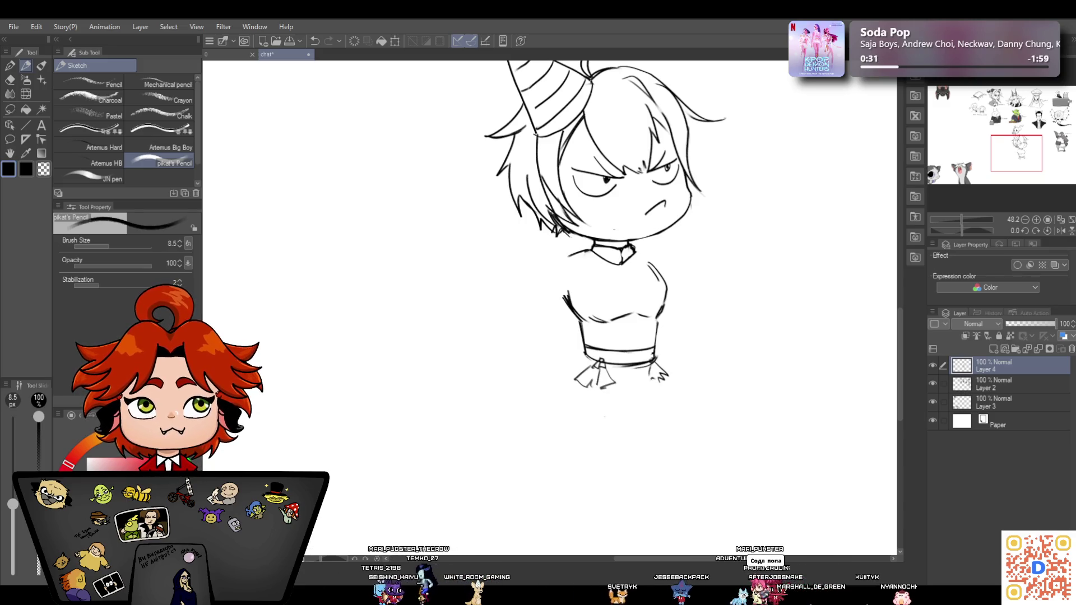
left_click_drag(598, 252, 618, 259)
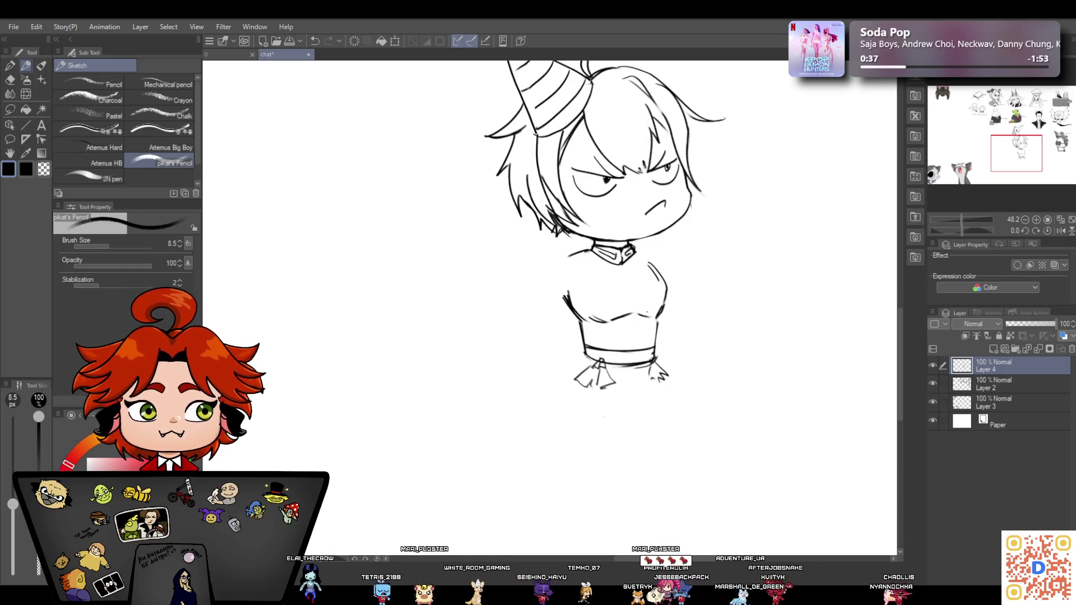
key("e")
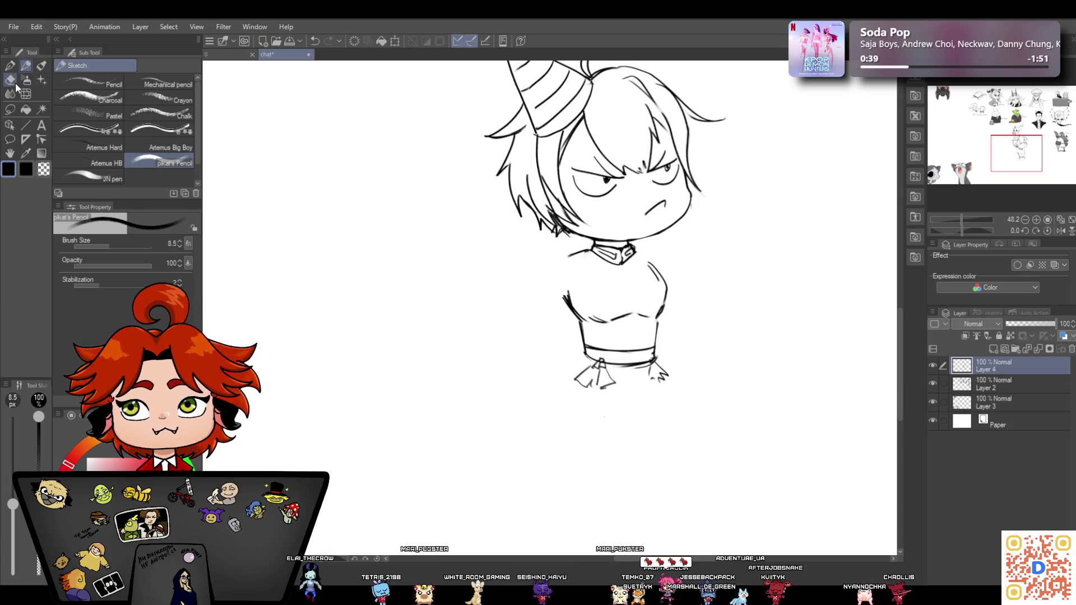
Clean up the torso contours: erase stray left strokes, thicken and trim the right side
left_click_drag(562, 294, 568, 314)
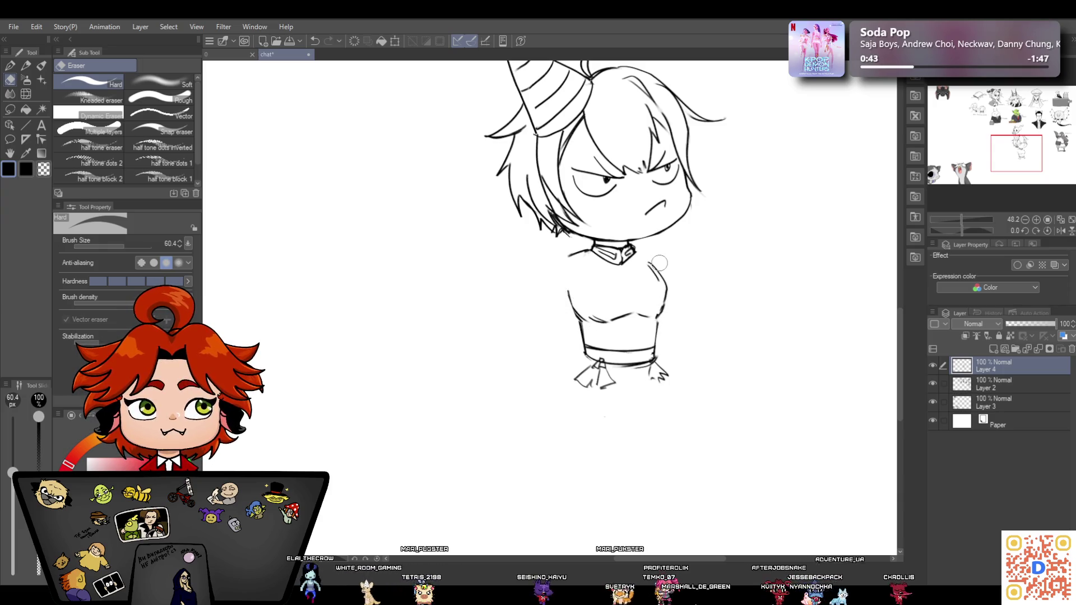
left_click(24, 66)
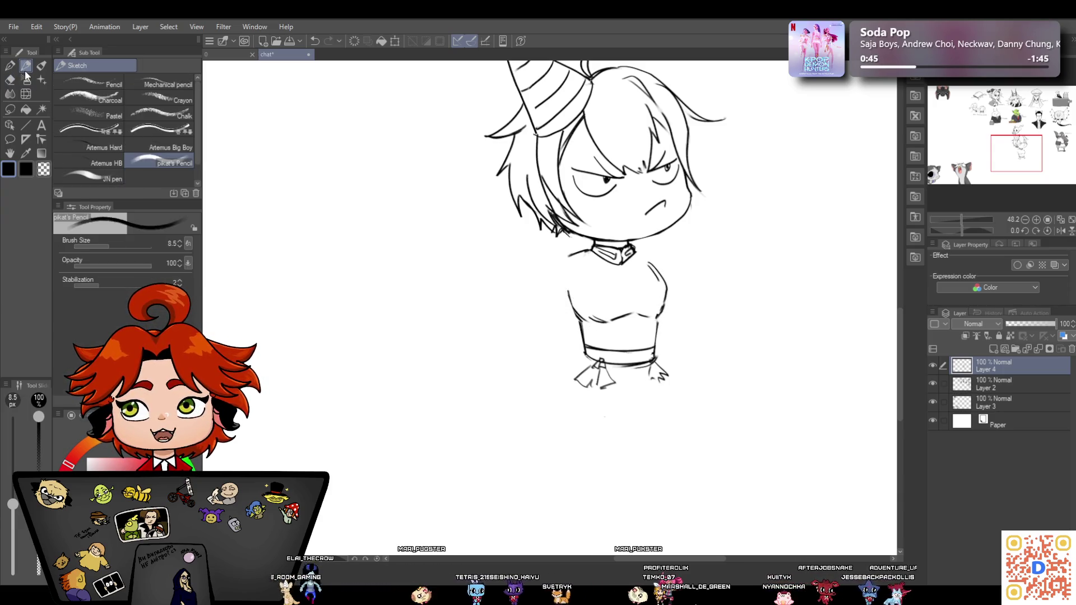
left_click_drag(667, 291, 663, 318)
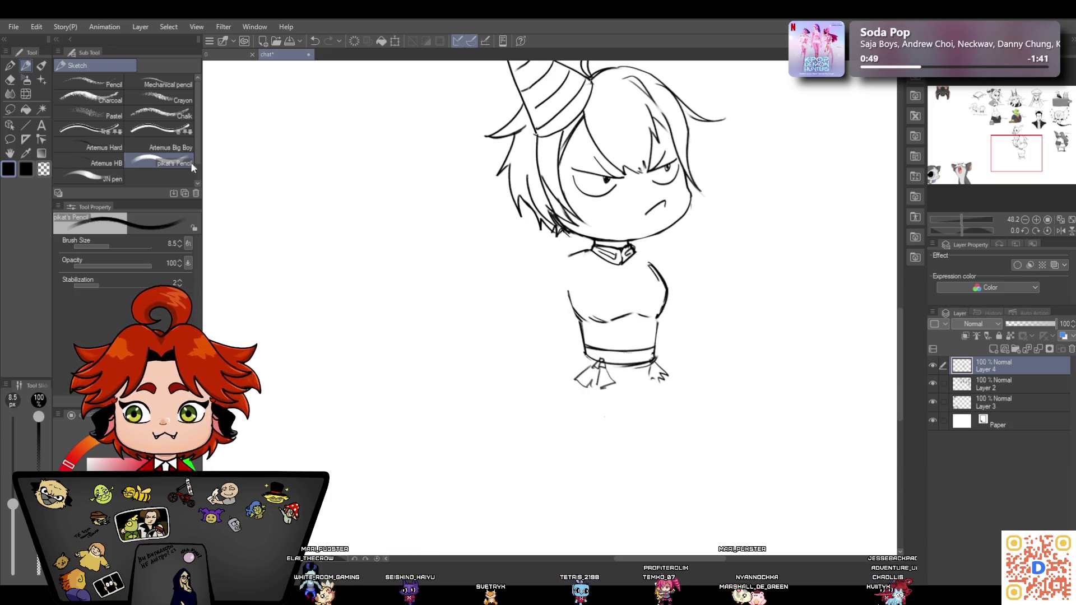
left_click(17, 81)
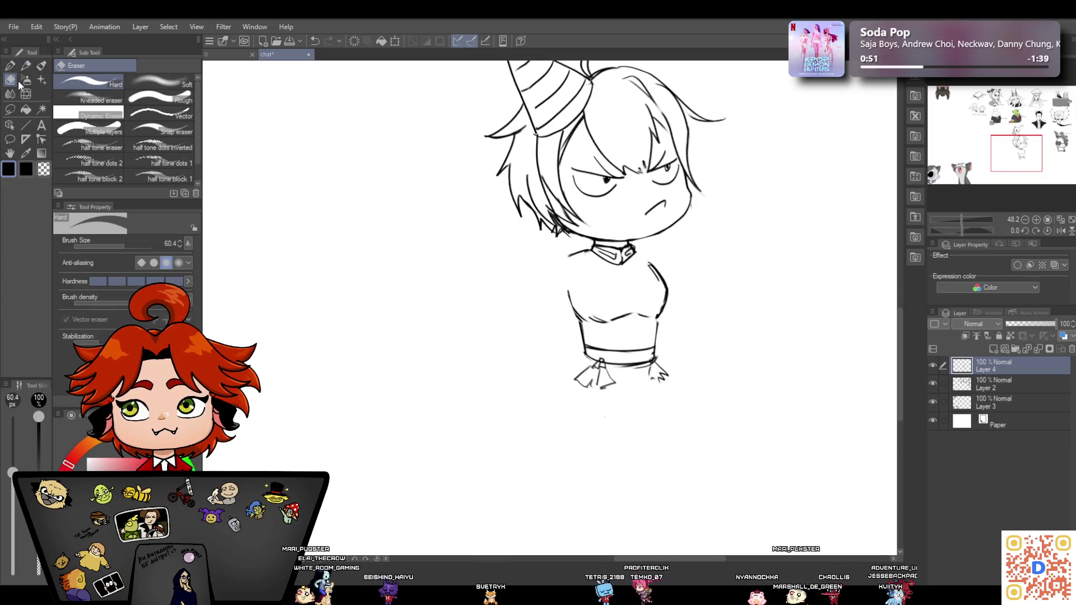
left_click_drag(644, 261, 651, 268)
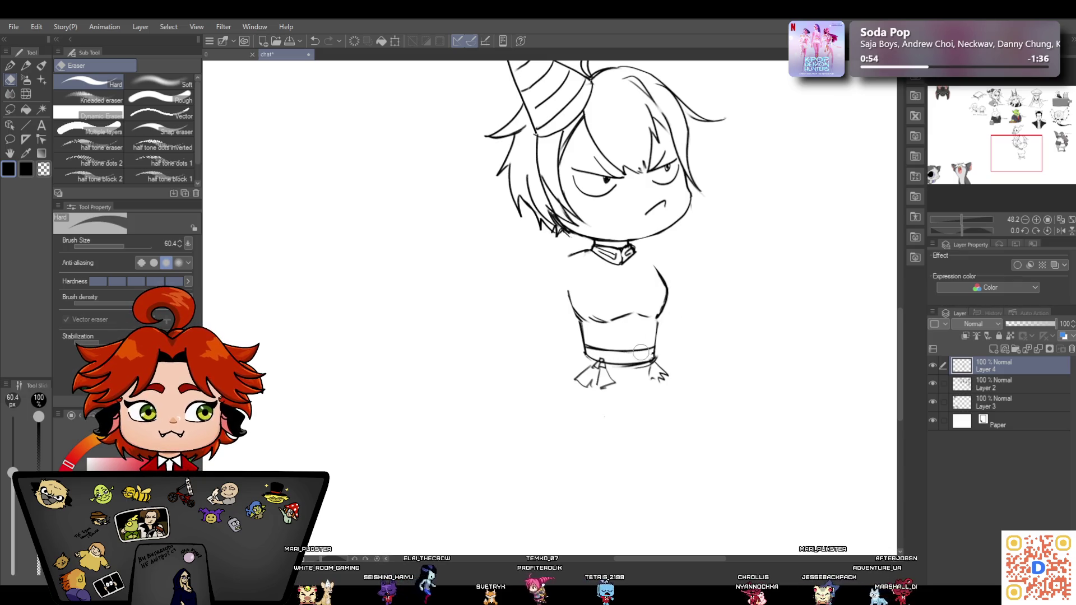
left_click(25, 66)
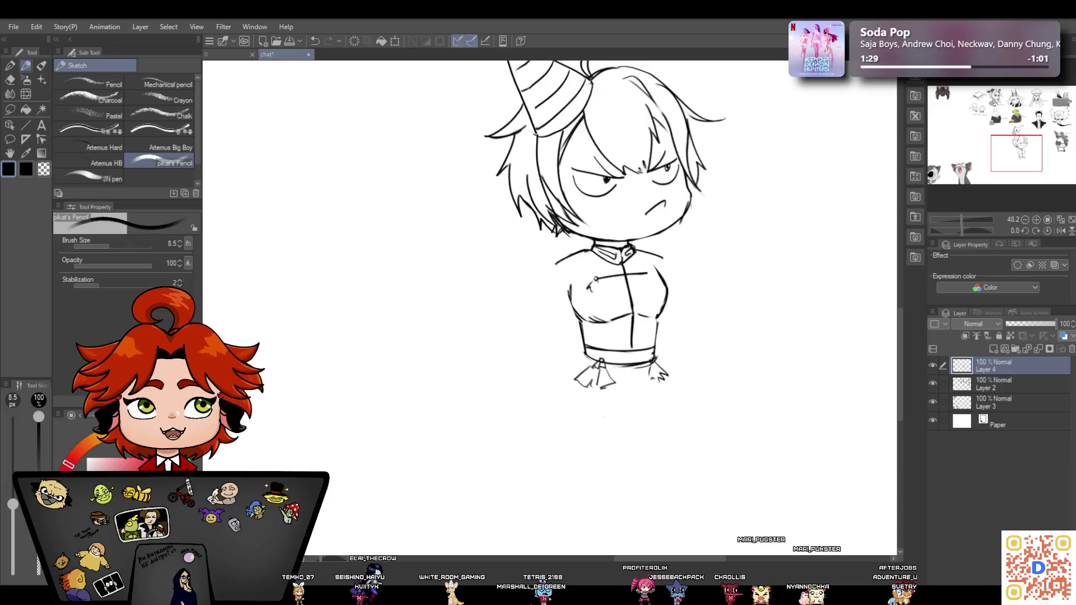
Add a chest line, buttons, diagonal straps and epaulette shoulder lines to the jacket
left_click(637, 327)
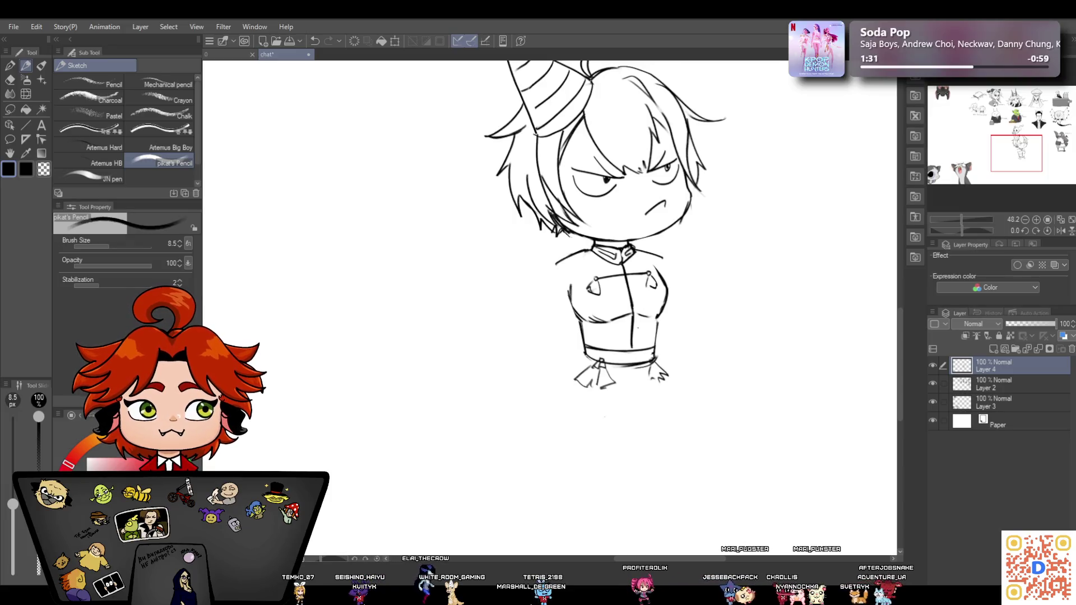
left_click_drag(606, 306, 648, 300)
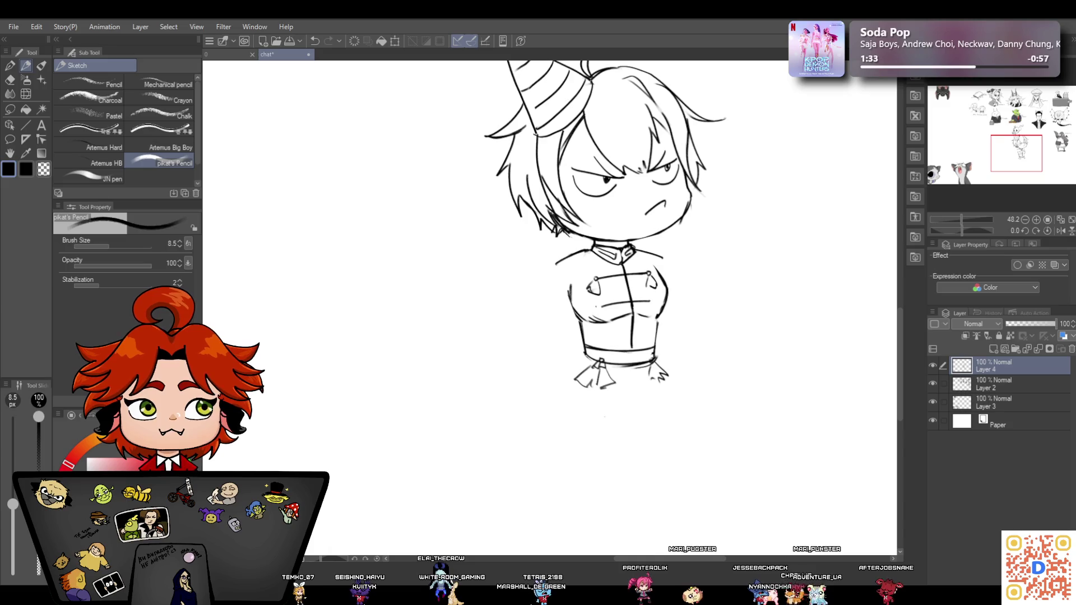
left_click_drag(648, 303, 657, 311)
mouse_move(643, 252)
left_mouse_down()
mouse_move(579, 352)
mouse_move(653, 290)
mouse_move(604, 348)
mouse_move(650, 335)
left_mouse_up()
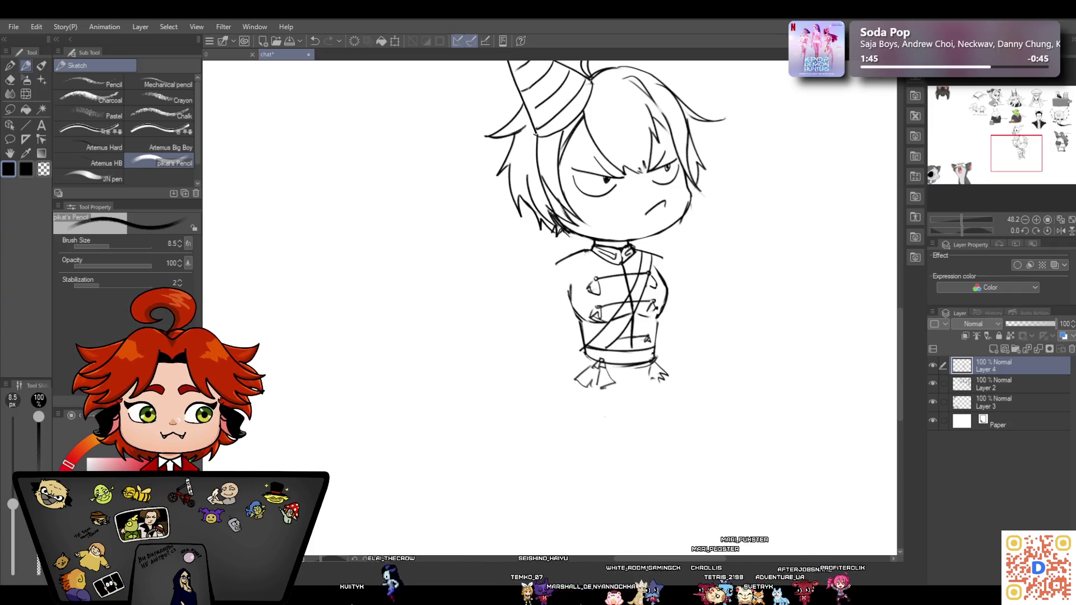
left_click_drag(576, 252, 553, 263)
left_click_drag(659, 251, 670, 258)
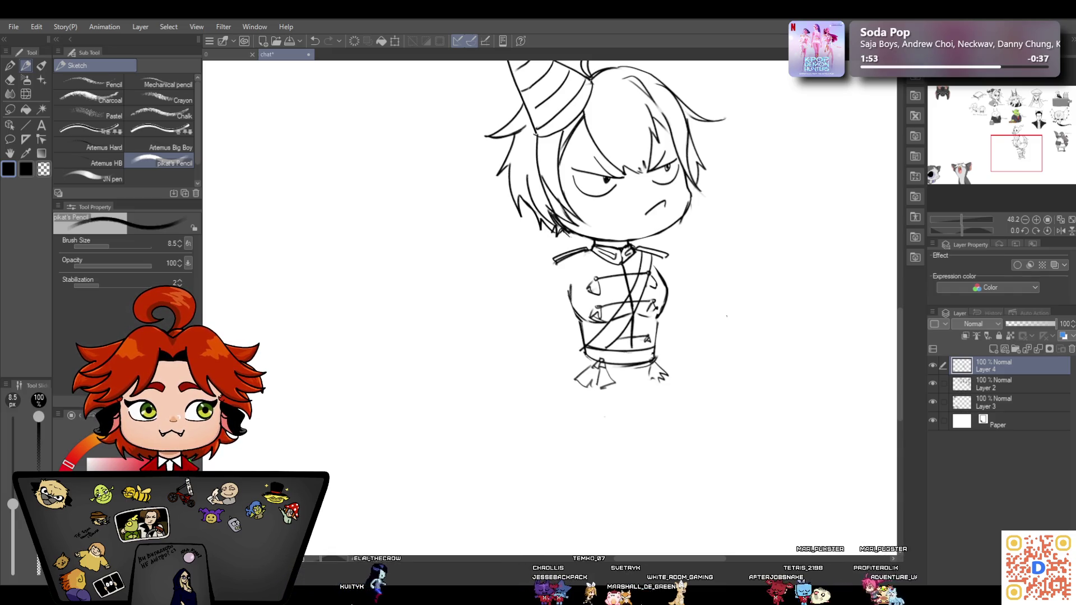
left_click_drag(962, 218, 951, 210)
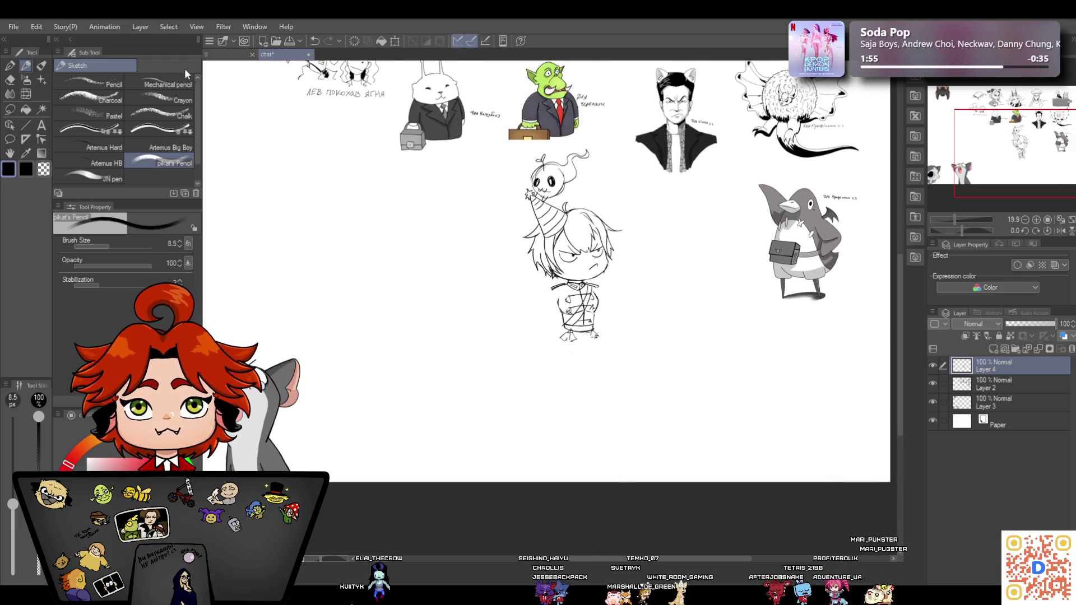
Move the party-hat chibi lower on the sheet and zoom back in
left_click(9, 127)
left_click_drag(595, 253, 601, 336)
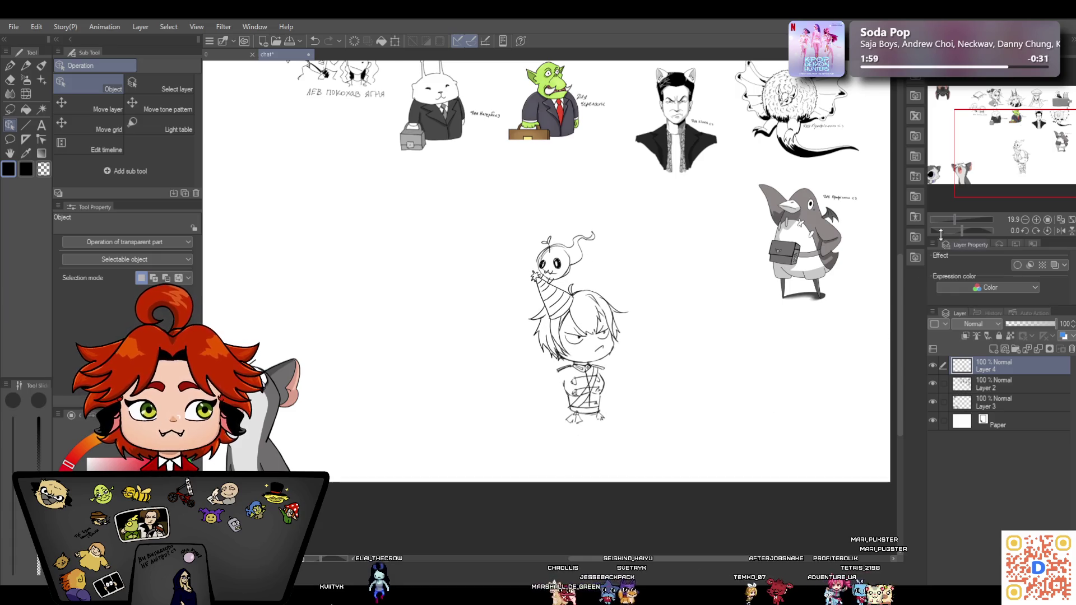
left_click_drag(954, 220, 962, 219)
left_click_drag(899, 362, 899, 374)
Sketch the left arm bent at the elbow with the hand resting on the hip
left_click(26, 66)
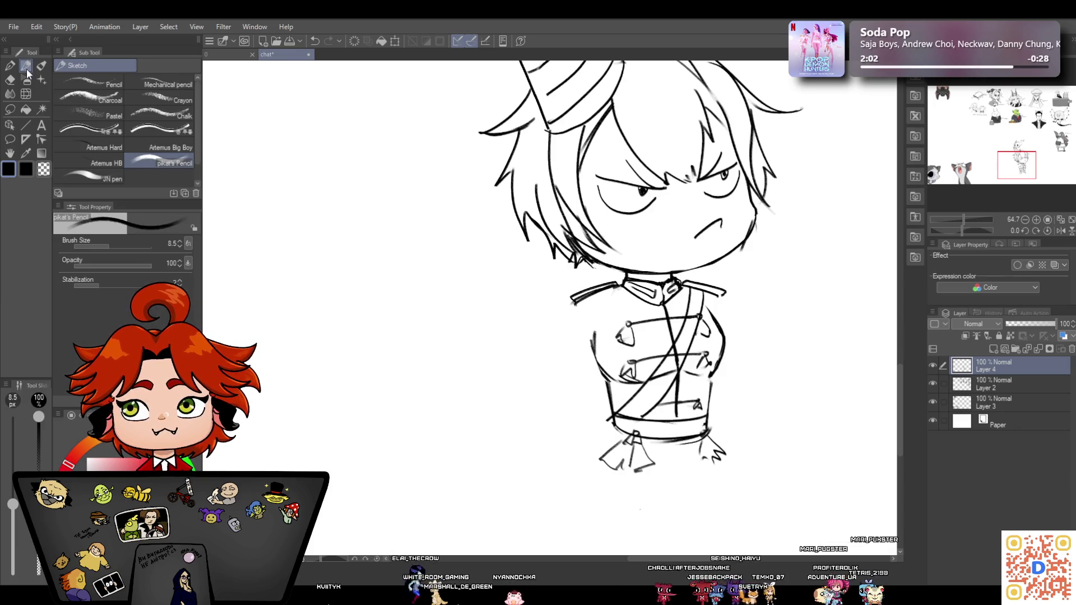
mouse_move(573, 302)
left_mouse_down()
mouse_move(515, 374)
mouse_move(591, 400)
left_mouse_up()
left_click_drag(512, 385, 583, 427)
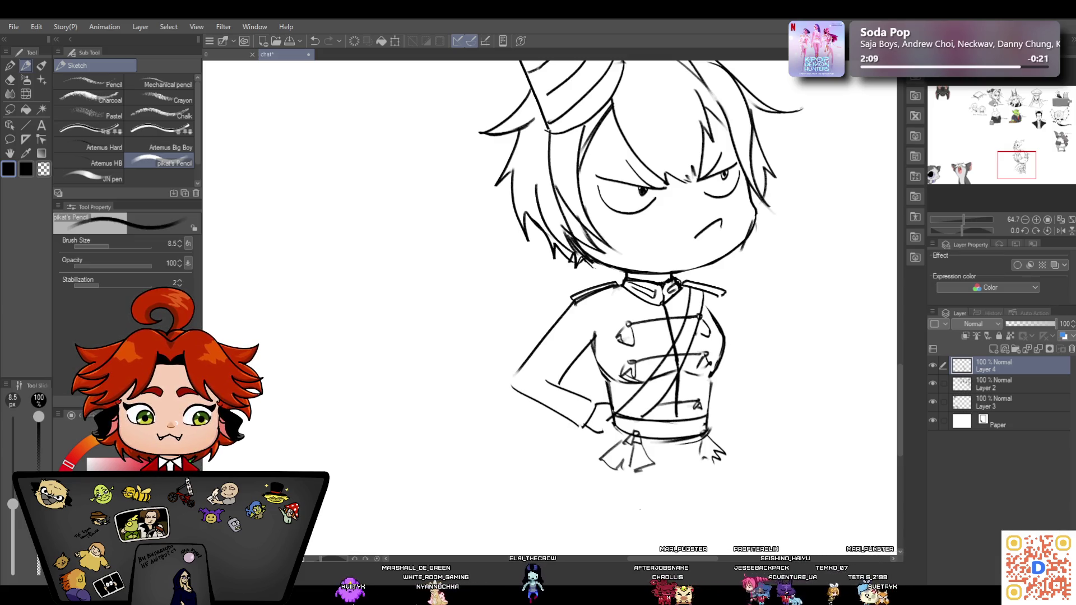
left_click_drag(616, 434, 587, 429)
left_click_drag(554, 385, 585, 344)
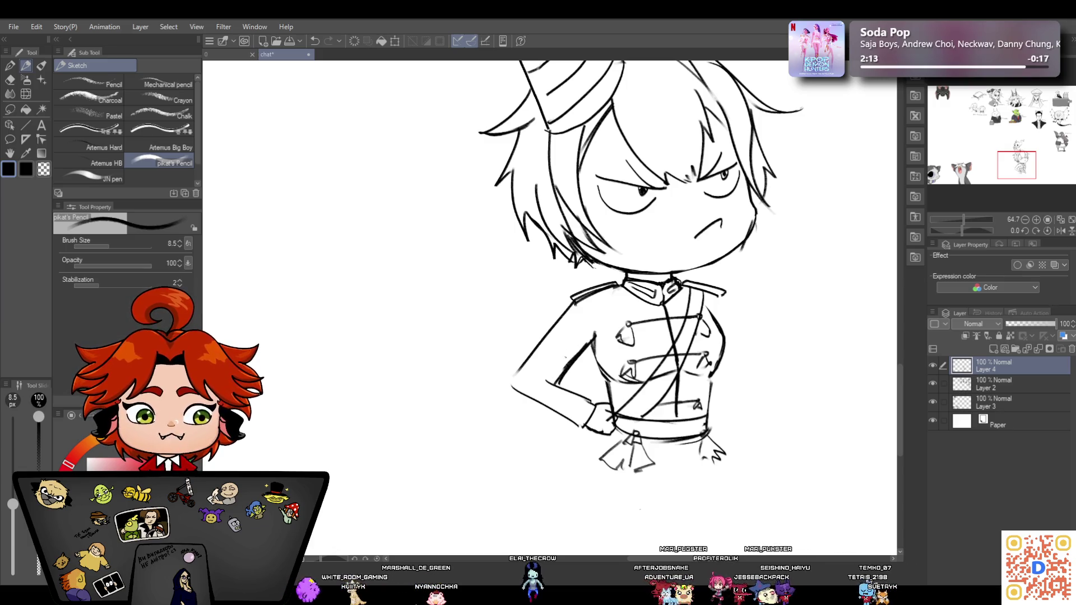
left_click_drag(548, 374, 592, 404)
left_click_drag(510, 381, 579, 427)
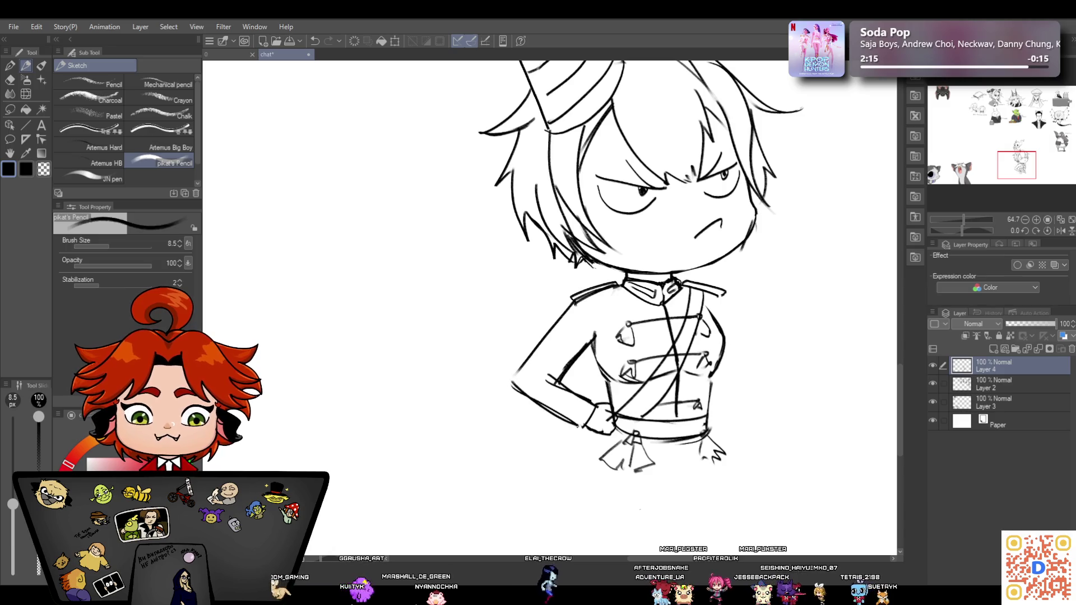
Erase the messy lines inside the left arm and redraw its inner line
key("e")
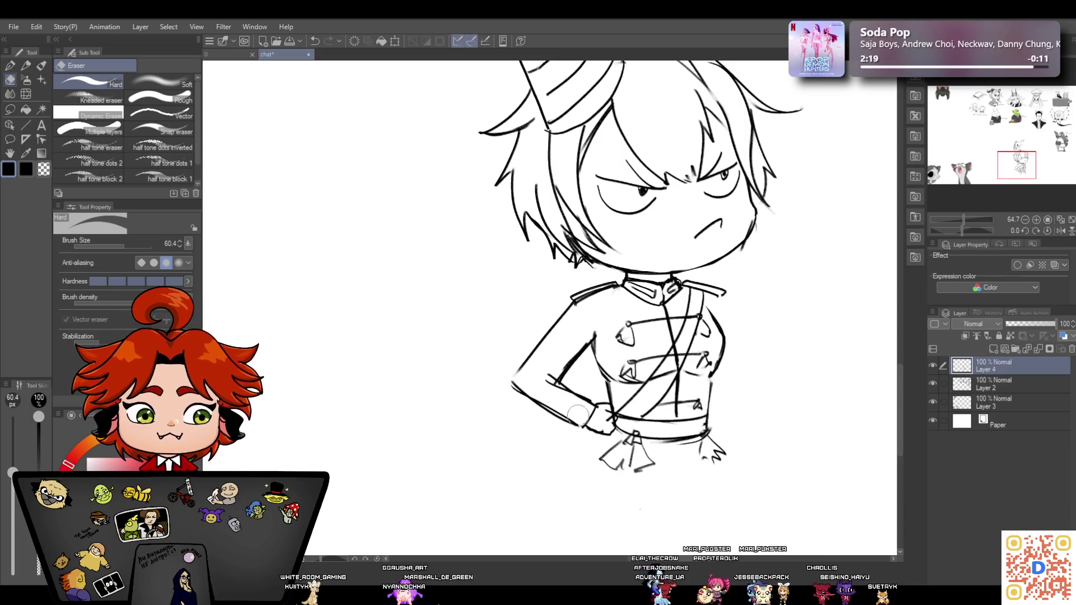
mouse_move(606, 396)
left_mouse_down()
mouse_move(566, 389)
mouse_move(601, 373)
mouse_move(572, 387)
mouse_move(574, 365)
left_mouse_up()
left_click(26, 66)
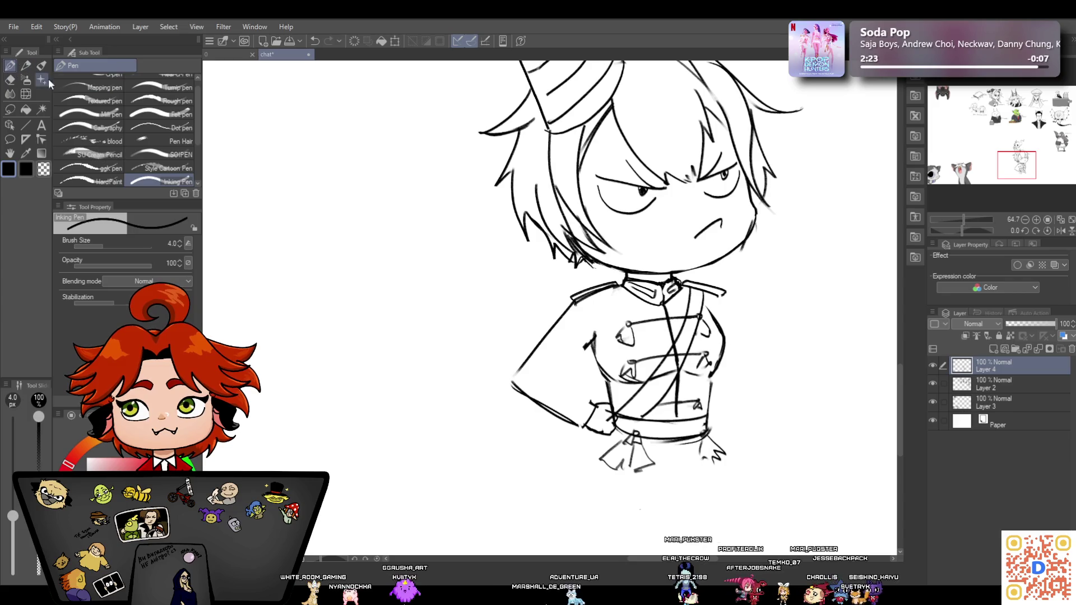
left_click_drag(541, 374, 569, 388)
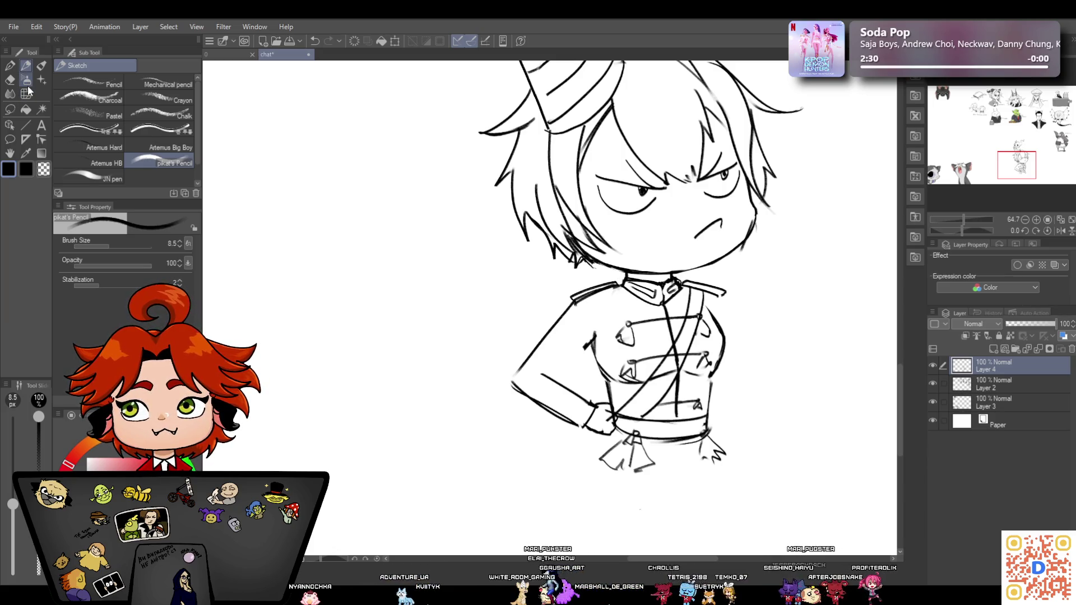
Refine the inner line of the left arm with extra strokes
left_click(11, 81)
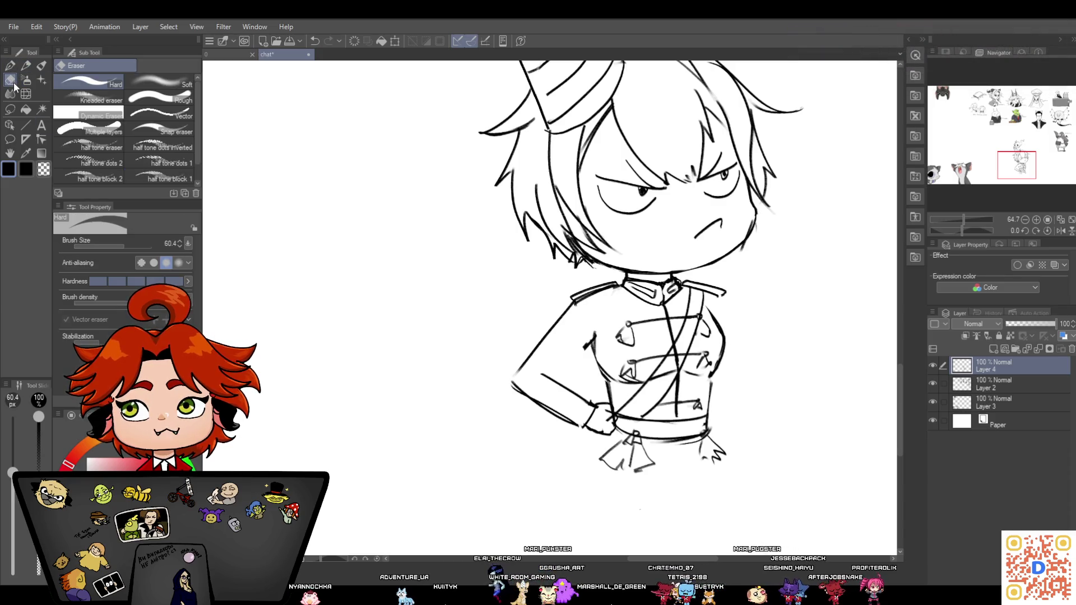
left_click(10, 66)
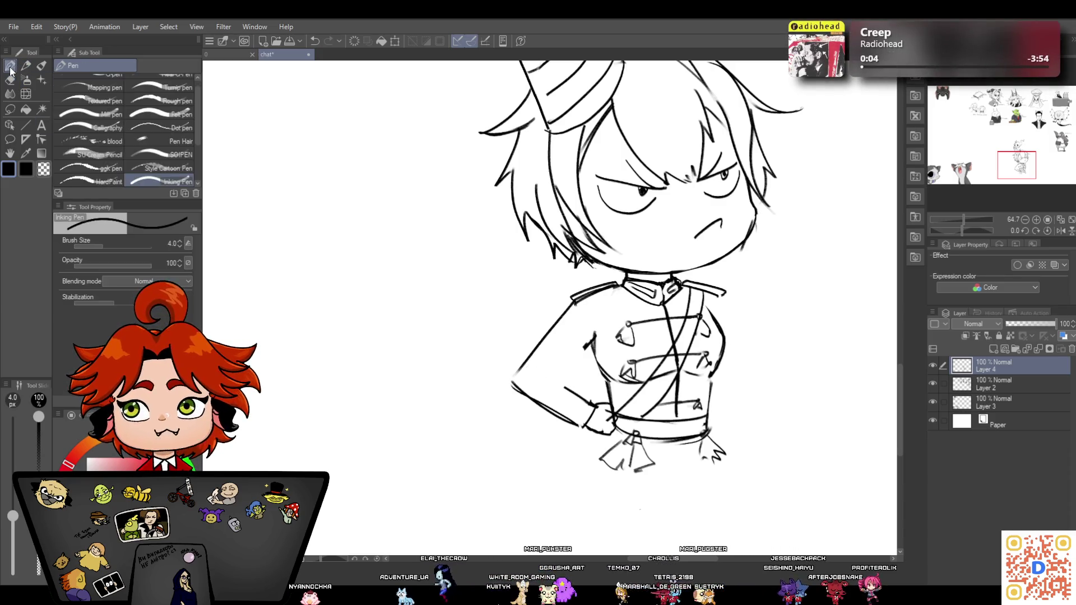
left_click(26, 66)
left_click_drag(544, 372, 584, 401)
left_click_drag(583, 350, 553, 378)
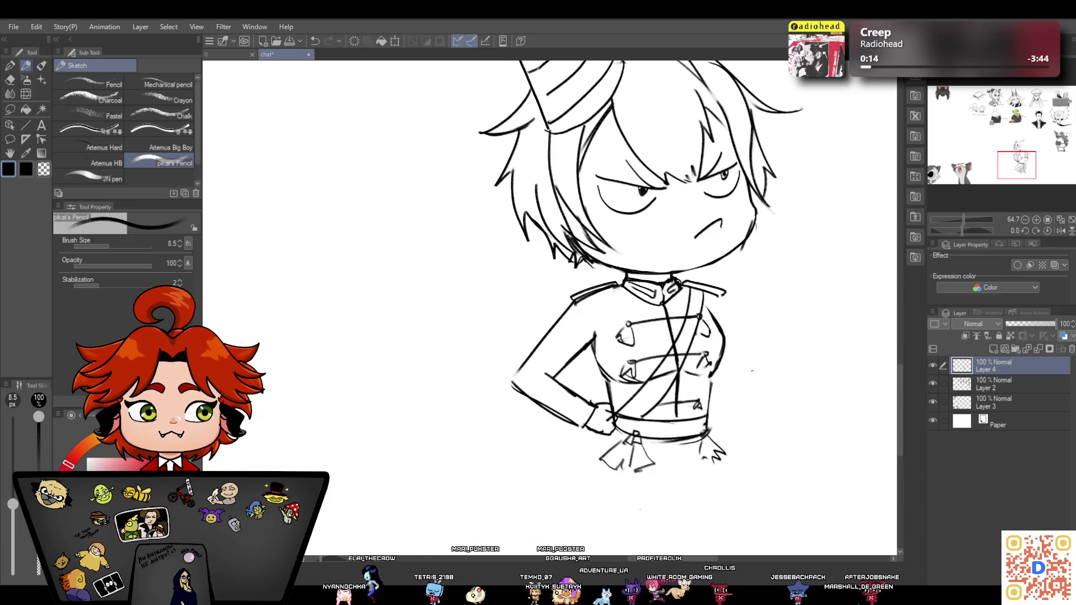
Sketch the right arm down from the shoulder to the waist with its hand on the hip
left_click_drag(724, 295, 773, 361)
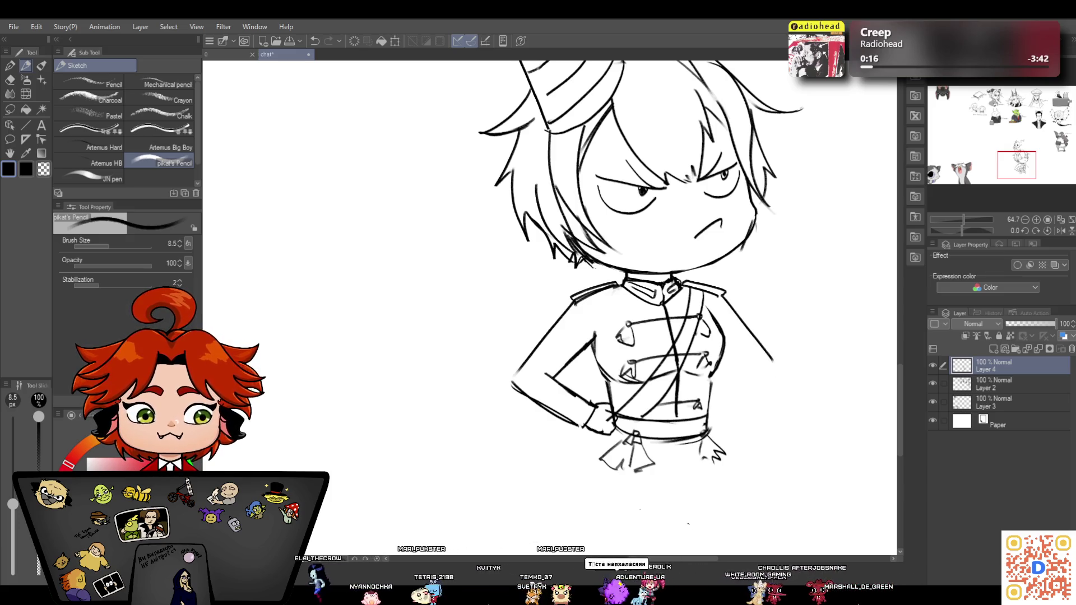
left_click_drag(748, 381, 712, 406)
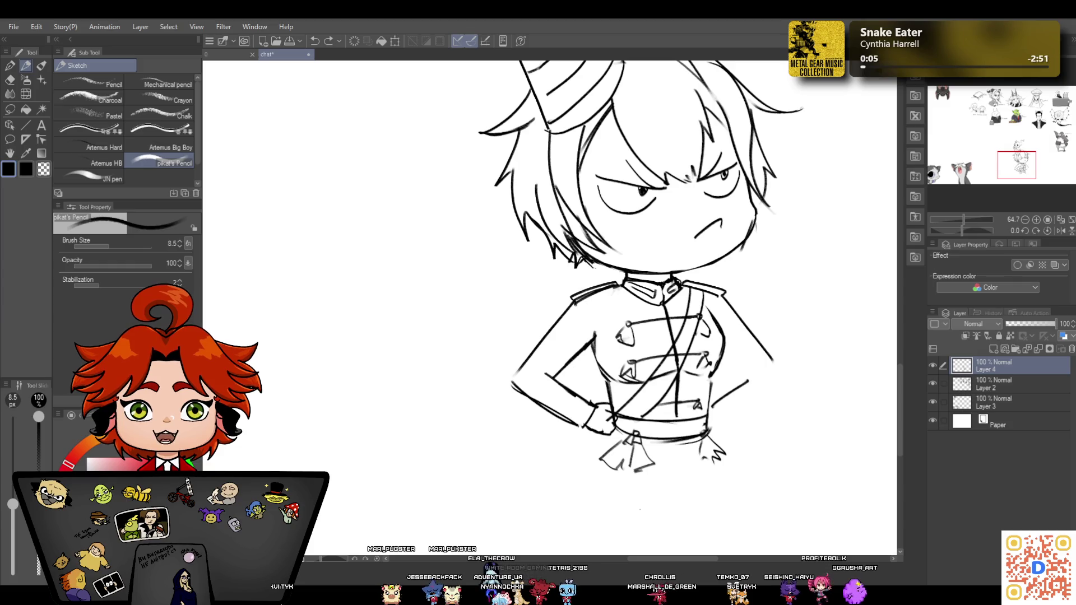
key("e")
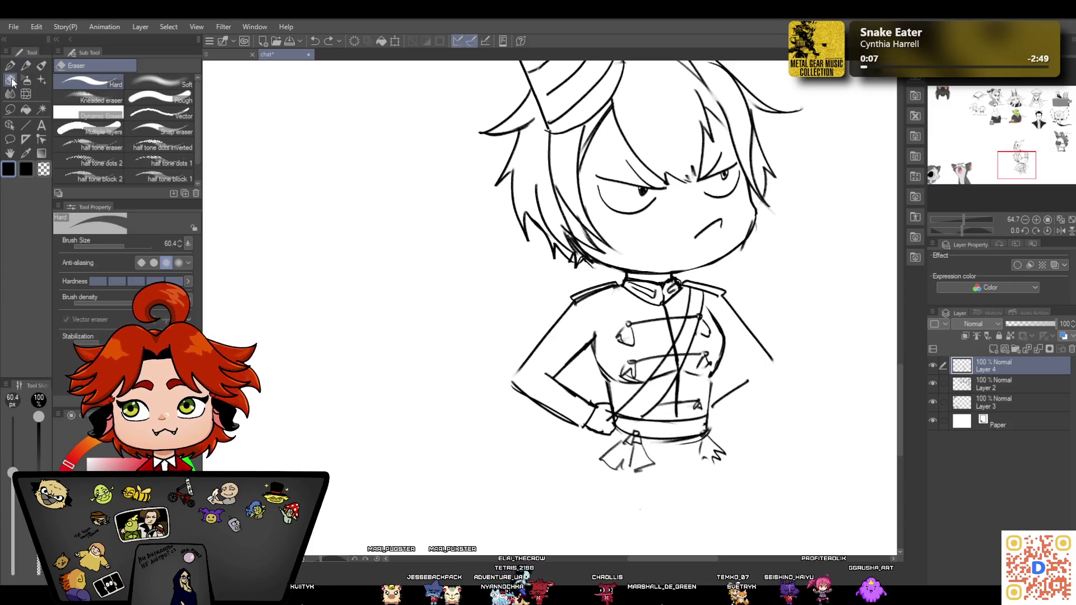
left_click_drag(737, 388, 715, 404)
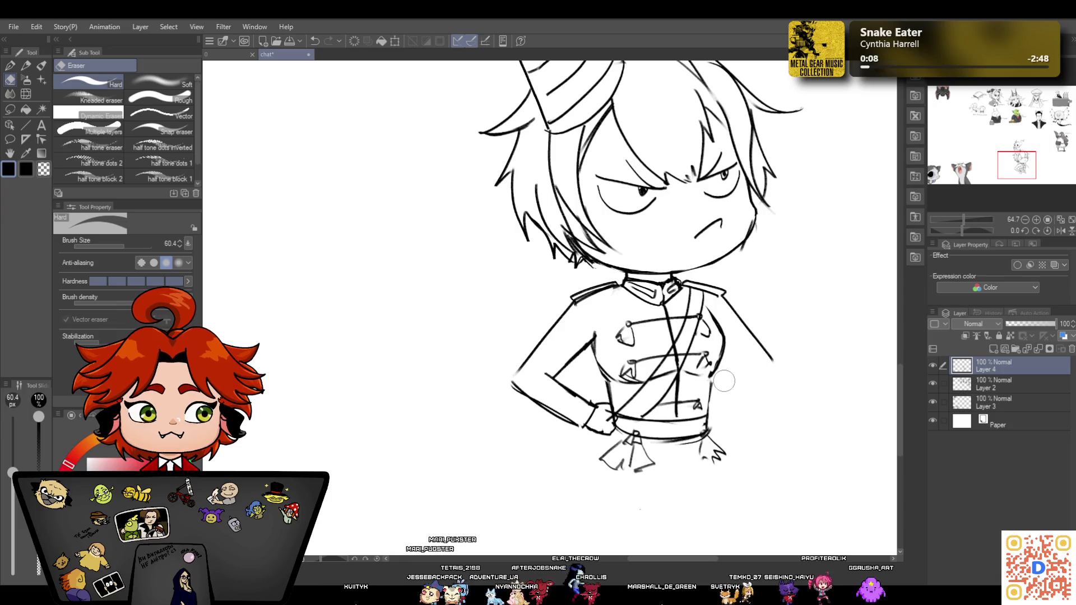
left_click(9, 66)
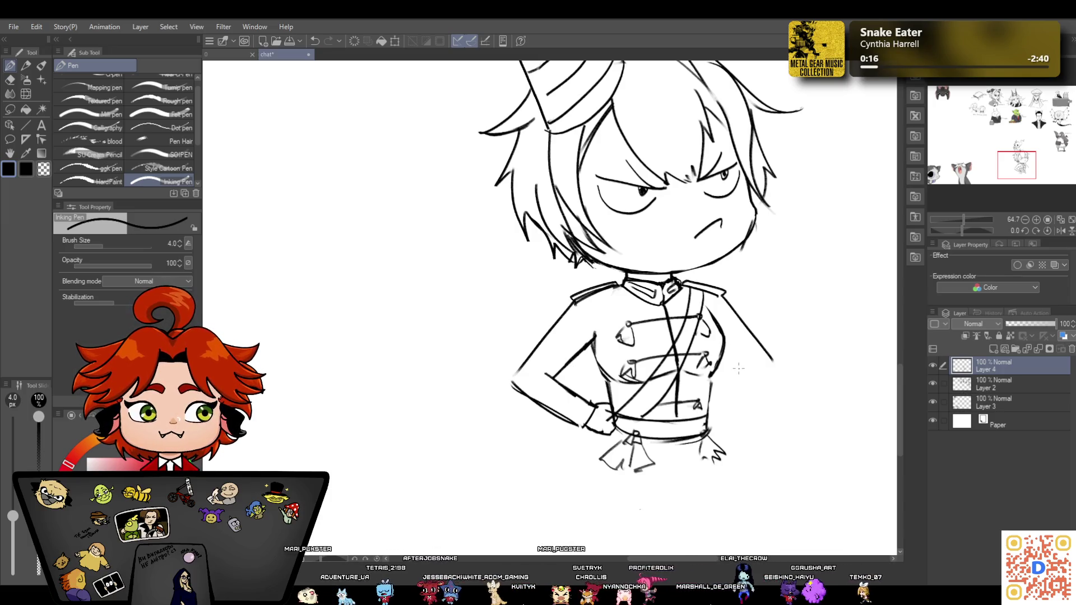
left_click(28, 65)
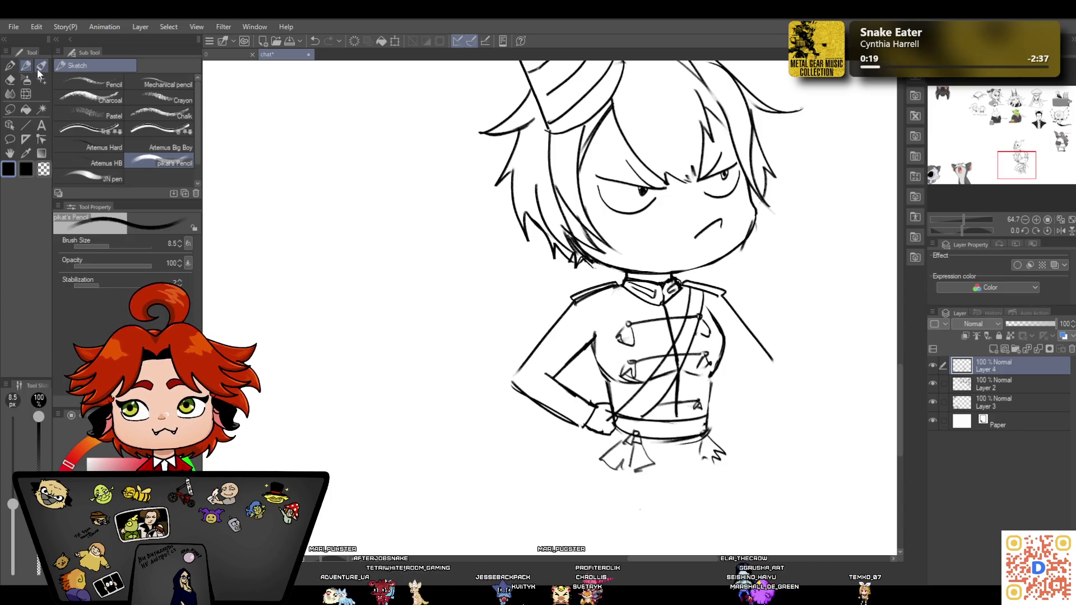
mouse_move(754, 379)
left_mouse_down()
mouse_move(721, 400)
mouse_move(772, 384)
left_mouse_up()
left_click_drag(728, 422, 779, 388)
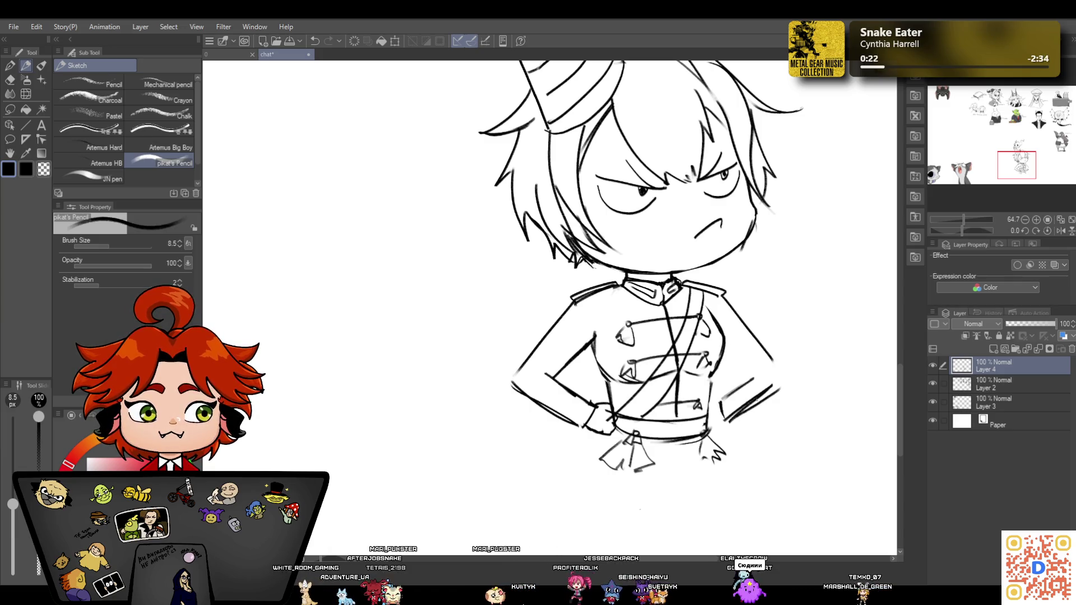
Erase part of the waist stroke, then redraw the right forearm and outline the arm and waist
key("e")
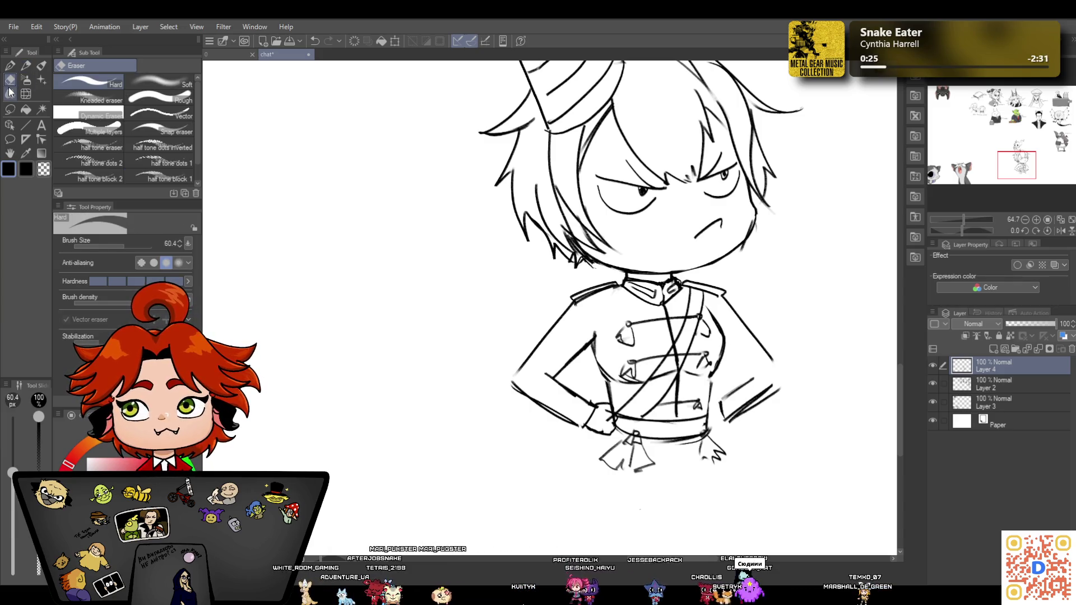
mouse_move(771, 384)
left_mouse_down()
mouse_move(723, 415)
mouse_move(717, 396)
left_mouse_up()
left_click(26, 66)
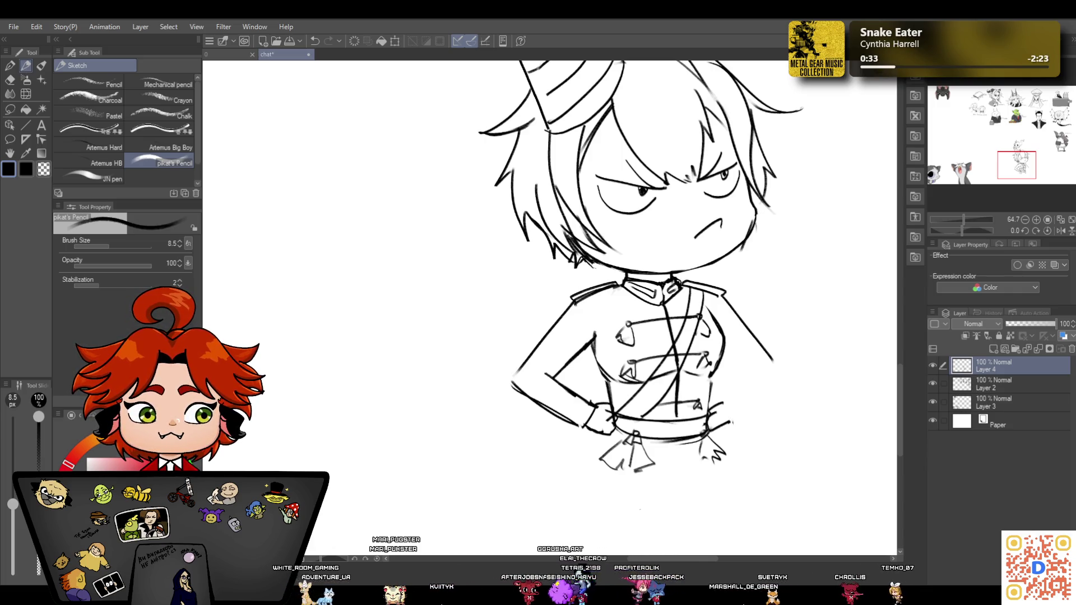
mouse_move(727, 403)
left_mouse_down()
mouse_move(760, 370)
mouse_move(729, 375)
left_mouse_up()
mouse_move(723, 294)
left_mouse_down()
mouse_move(772, 360)
mouse_move(734, 423)
left_mouse_up()
left_click_drag(772, 361, 783, 392)
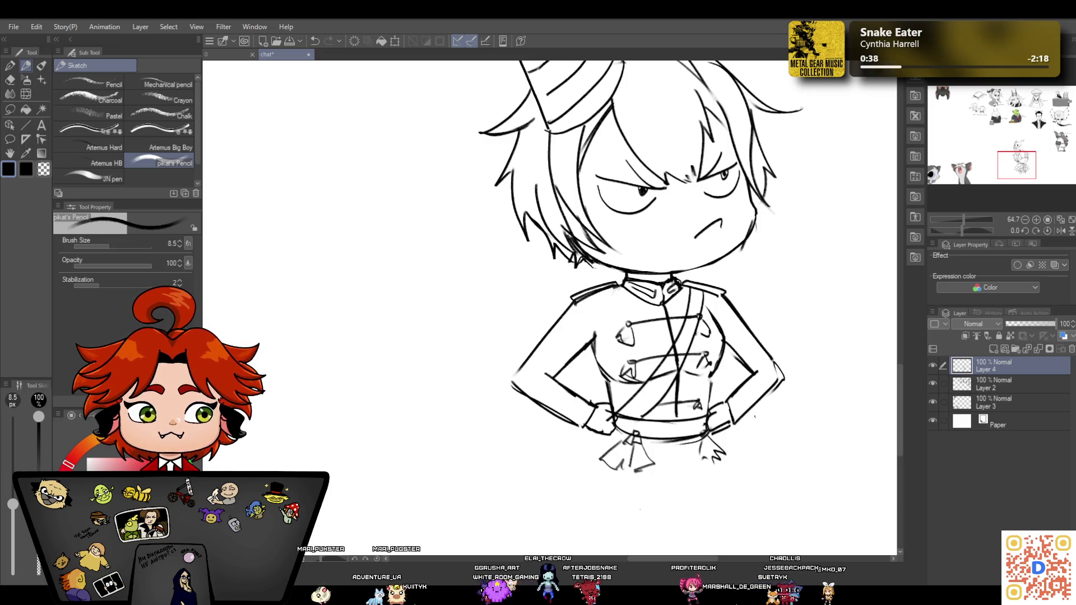
mouse_move(959, 220)
left_mouse_down()
mouse_move(951, 221)
mouse_move(961, 221)
left_mouse_up()
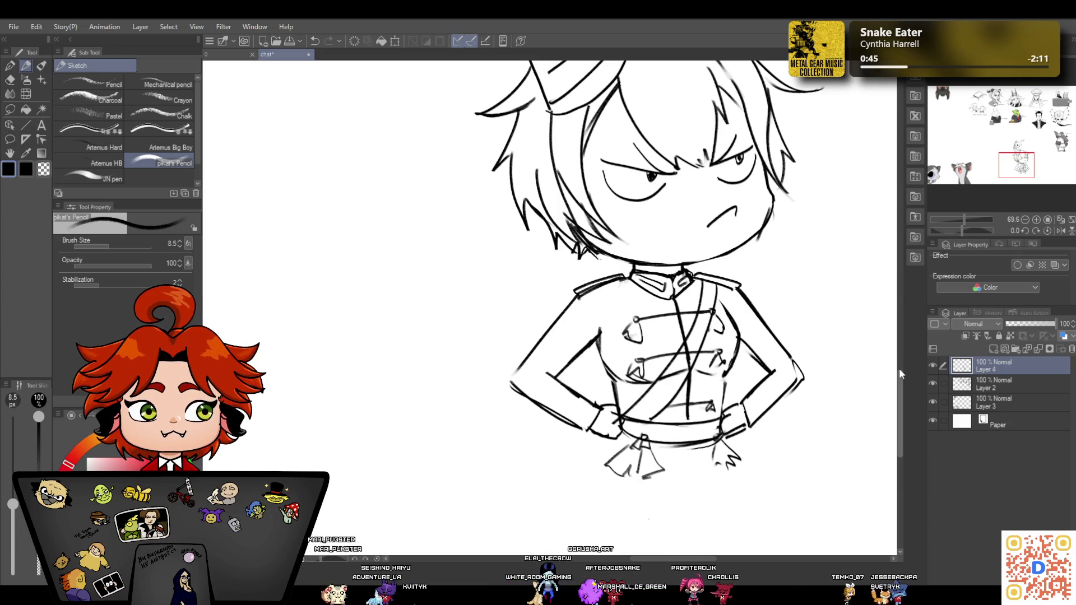
Refine the right arm's inner, outer and forearm lines, erasing clutter at the elbow and hand
left_click_drag(740, 343, 762, 364)
mouse_move(737, 287)
left_mouse_down()
mouse_move(789, 360)
mouse_move(745, 397)
mouse_move(757, 429)
left_mouse_up()
left_click_drag(803, 374, 756, 419)
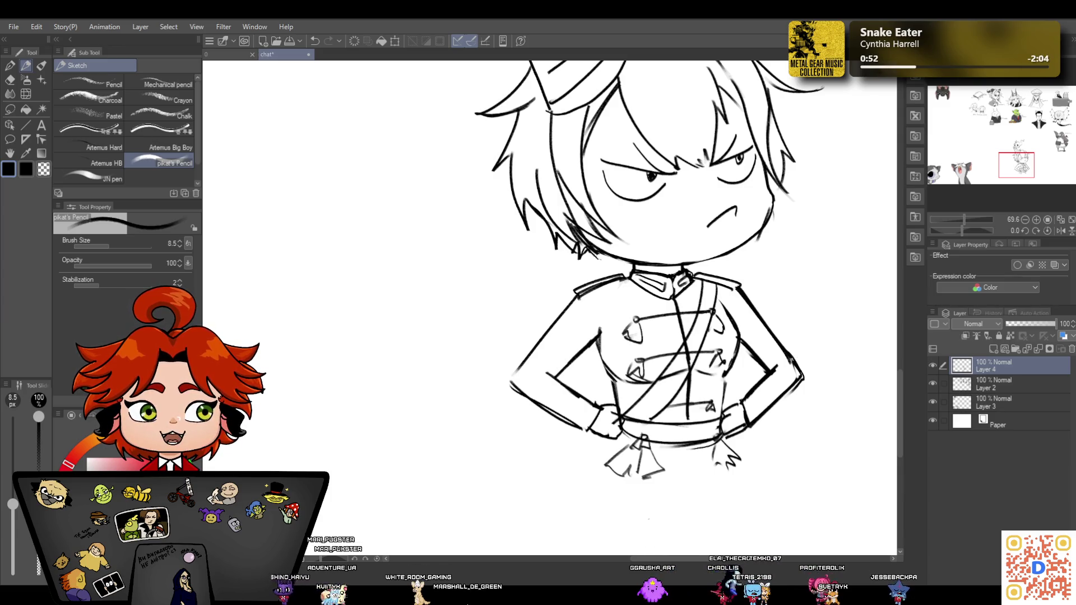
left_click(11, 81)
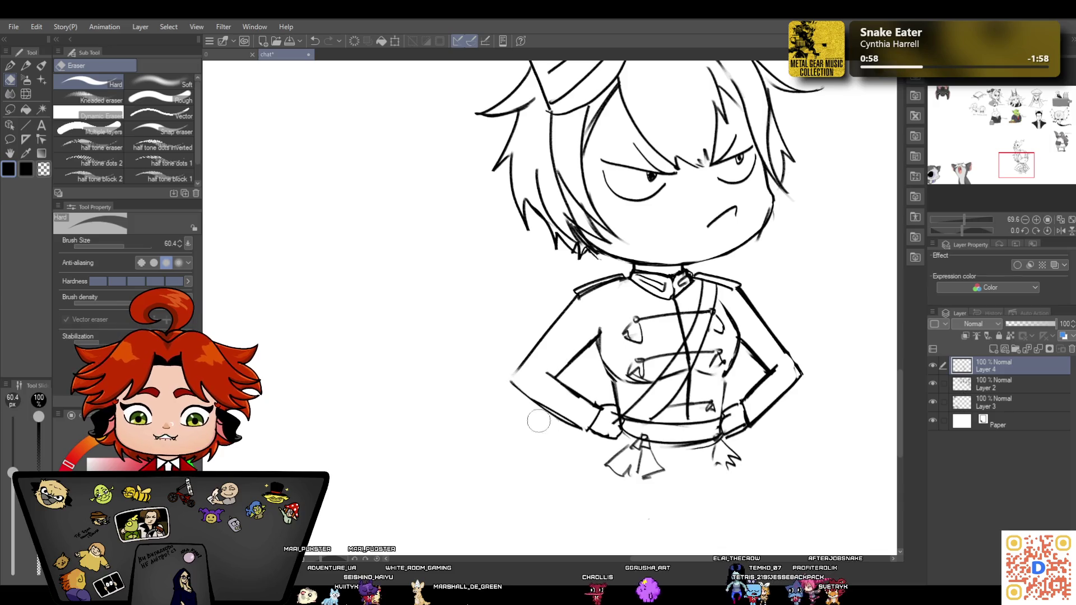
mouse_move(776, 364)
left_mouse_down()
mouse_move(729, 432)
mouse_move(783, 314)
left_mouse_up()
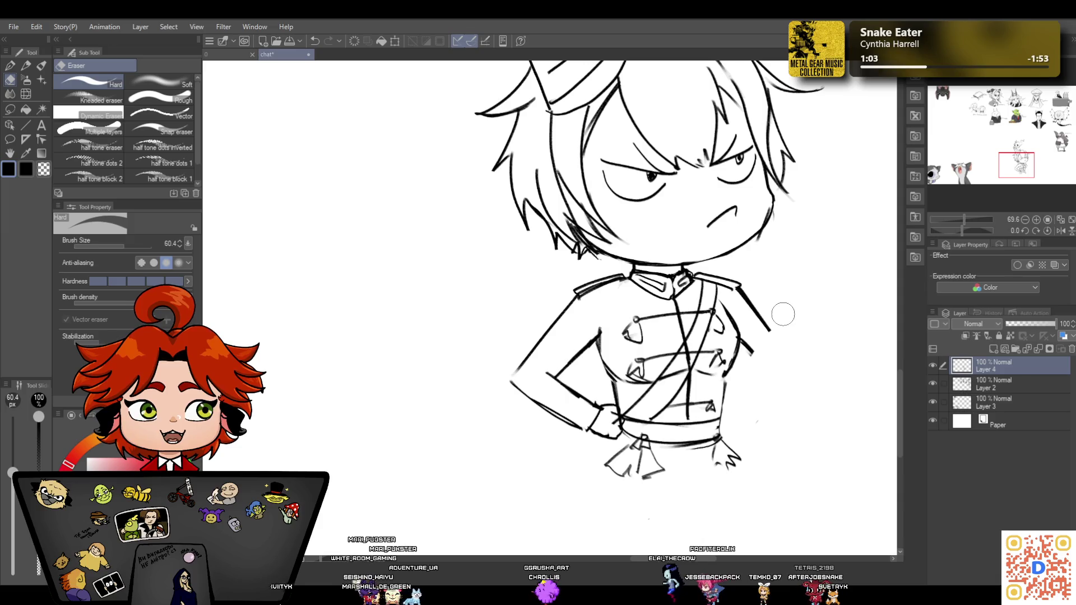
left_click(26, 66)
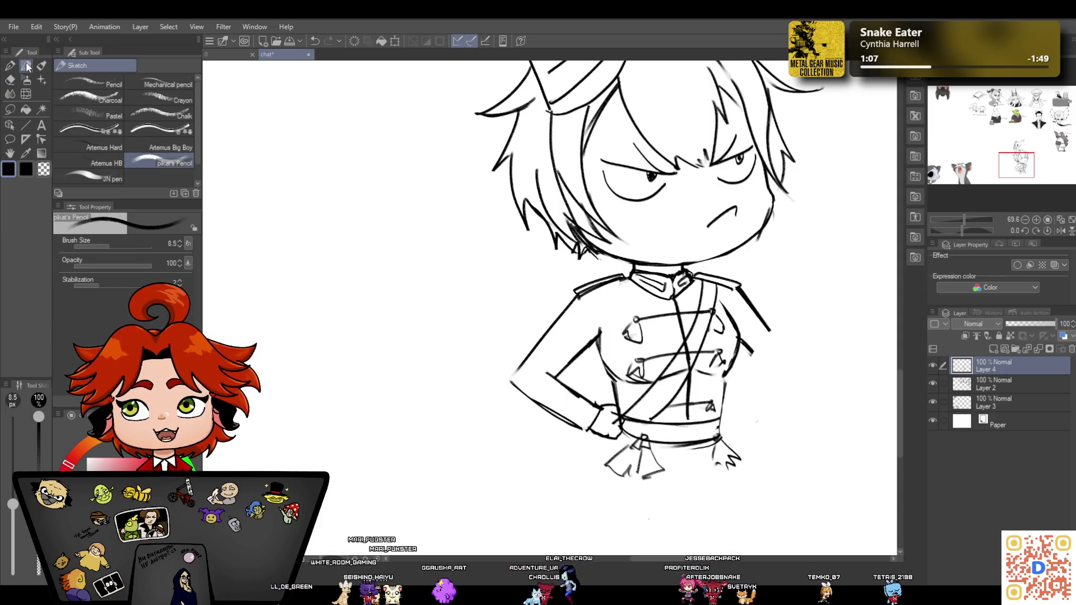
mouse_move(753, 353)
left_mouse_down()
mouse_move(770, 374)
mouse_move(732, 406)
mouse_move(795, 381)
left_mouse_up()
left_click_drag(740, 429, 798, 384)
mouse_move(761, 317)
left_mouse_down()
mouse_move(801, 382)
mouse_move(772, 408)
left_mouse_up()
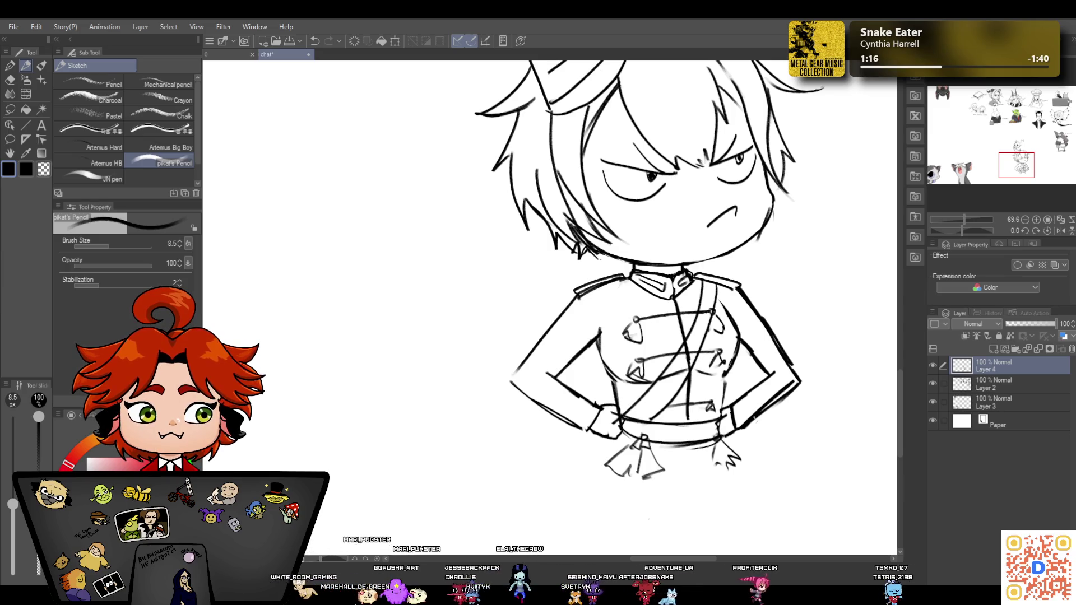
Fade the sketch layer to 10% opacity and add a new empty Layer 1 above it
mouse_move(964, 219)
left_mouse_down()
mouse_move(949, 220)
mouse_move(960, 214)
left_mouse_up()
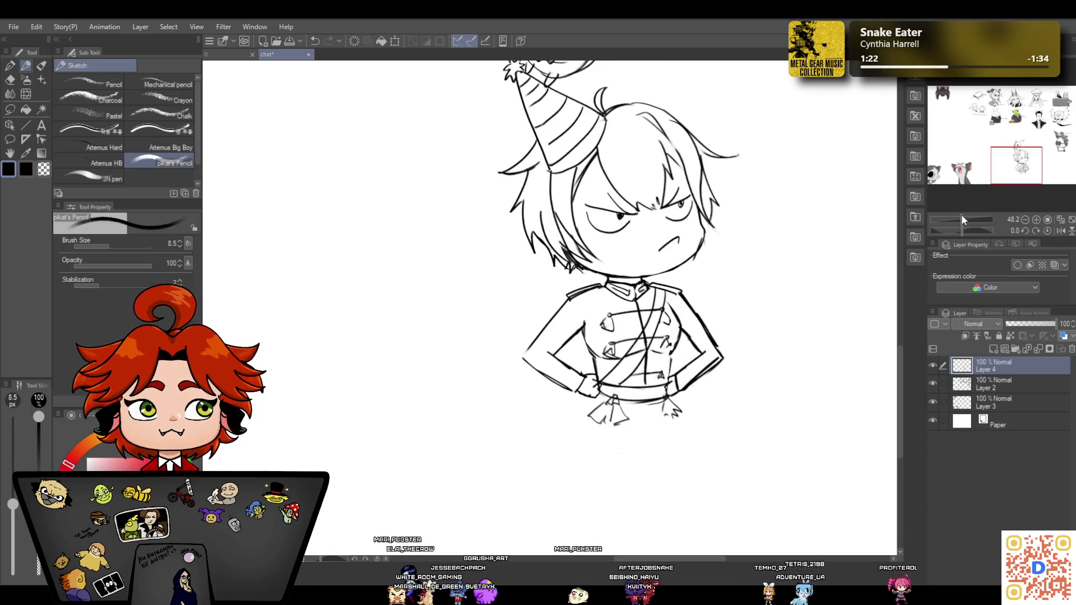
left_click_drag(1021, 325, 1011, 325)
left_click(994, 347)
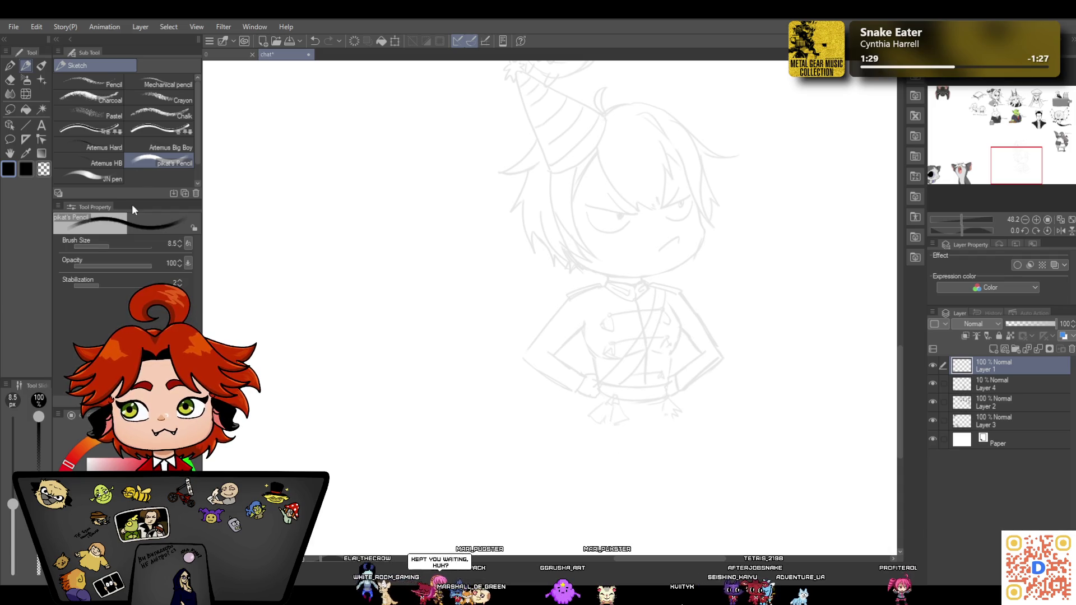
Ink the jacket's right-side torso curve down to the hip, retrying bad strokes
key("p")
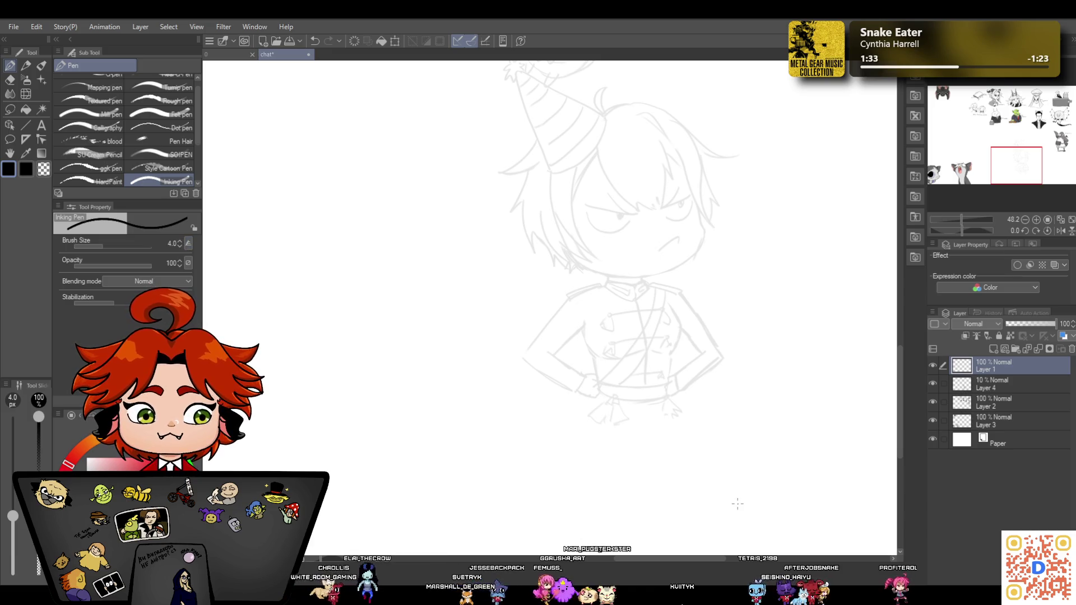
mouse_move(961, 219)
left_mouse_down()
mouse_move(966, 206)
mouse_move(966, 216)
left_mouse_up()
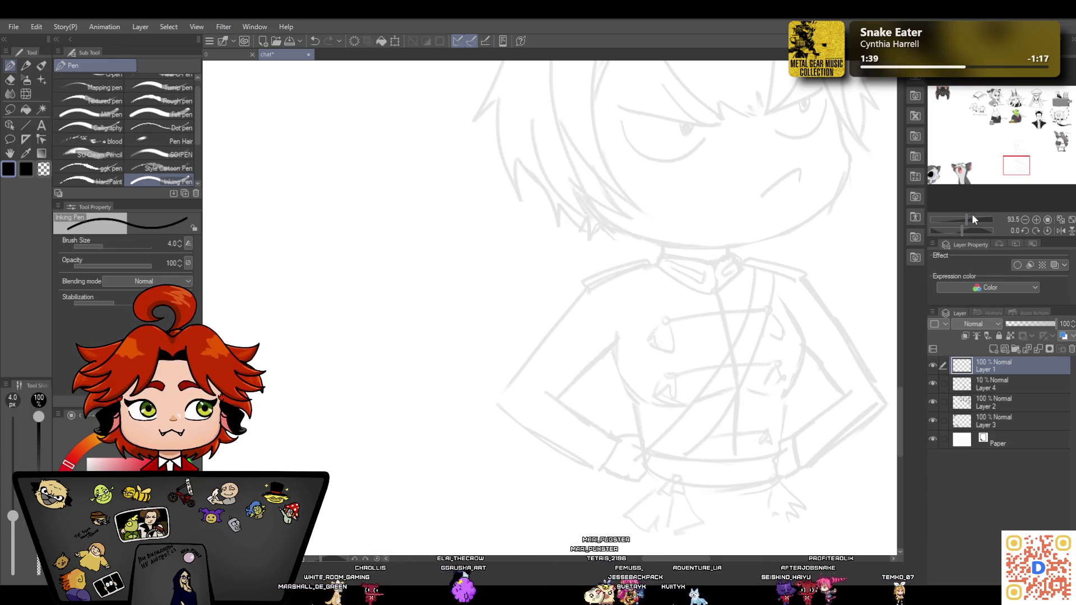
left_click_drag(781, 300, 810, 348)
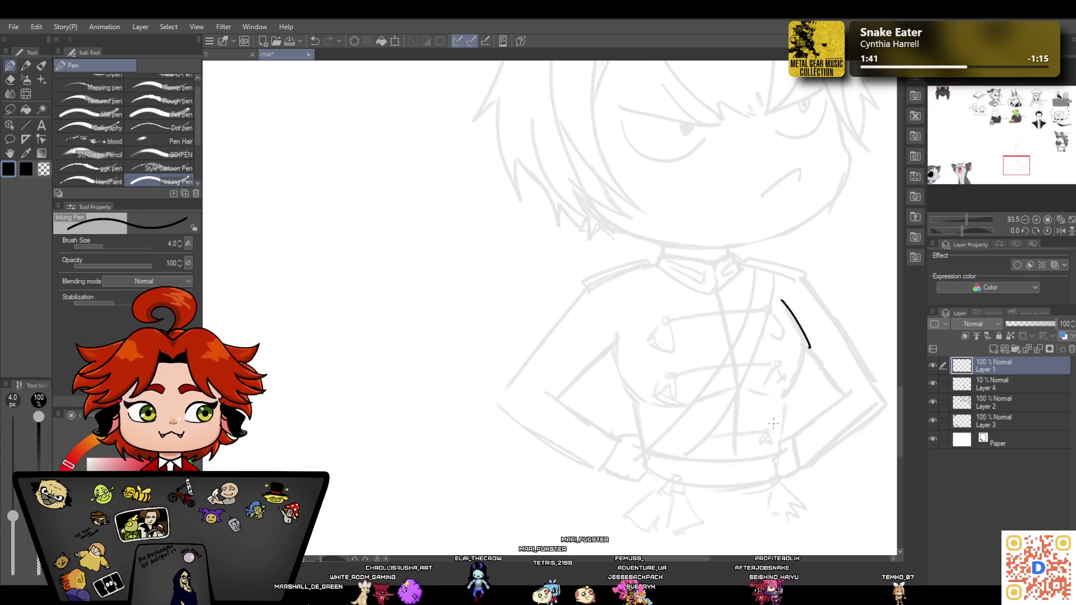
left_click(313, 43)
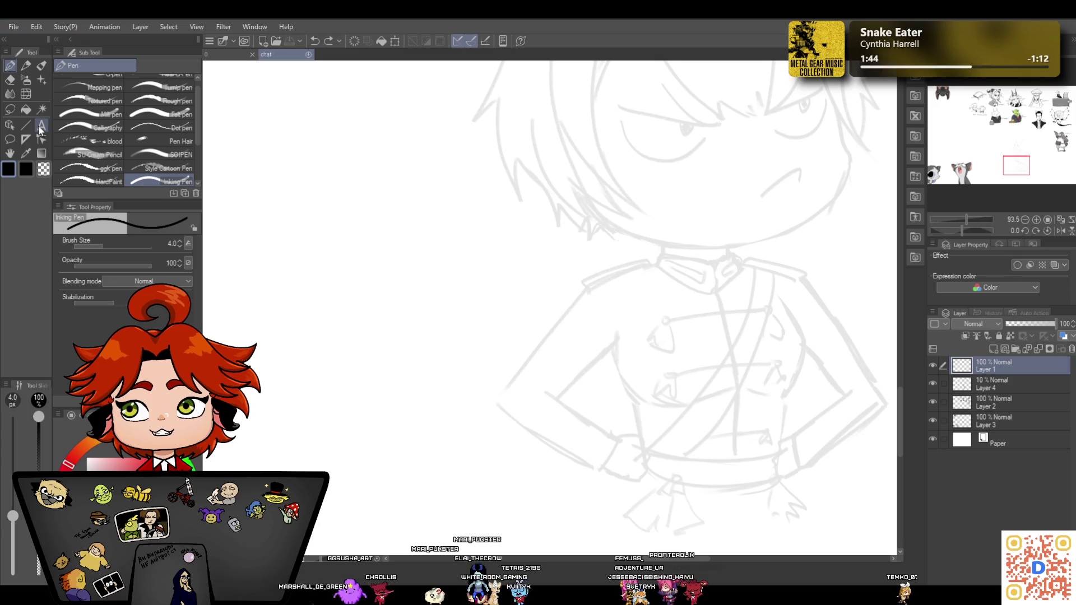
mouse_move(779, 297)
left_mouse_down()
mouse_move(807, 347)
mouse_move(789, 399)
left_mouse_up()
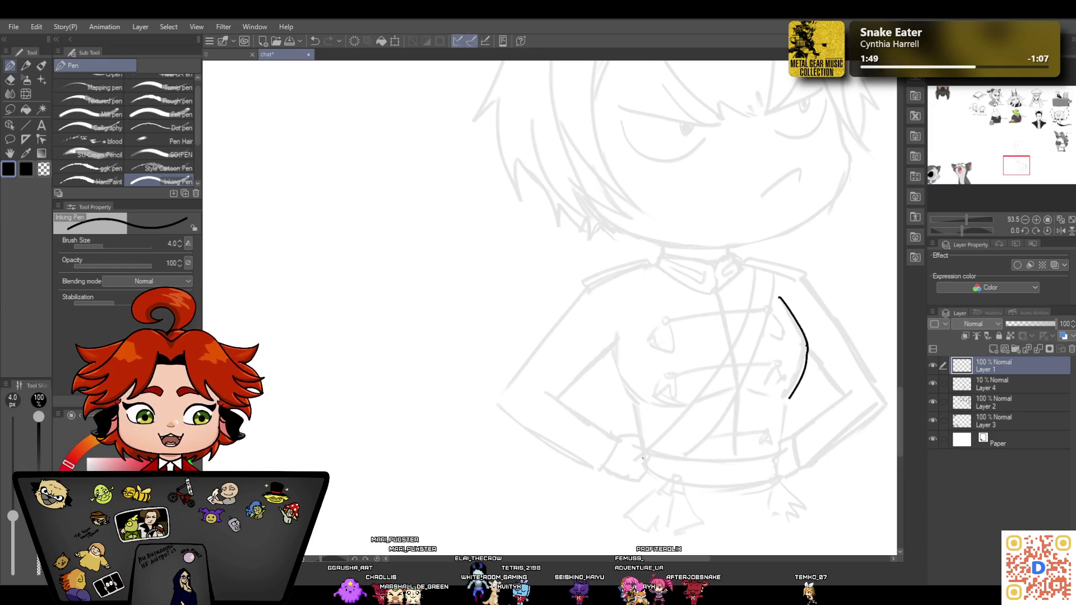
left_click(314, 41)
left_click_drag(808, 347, 781, 401)
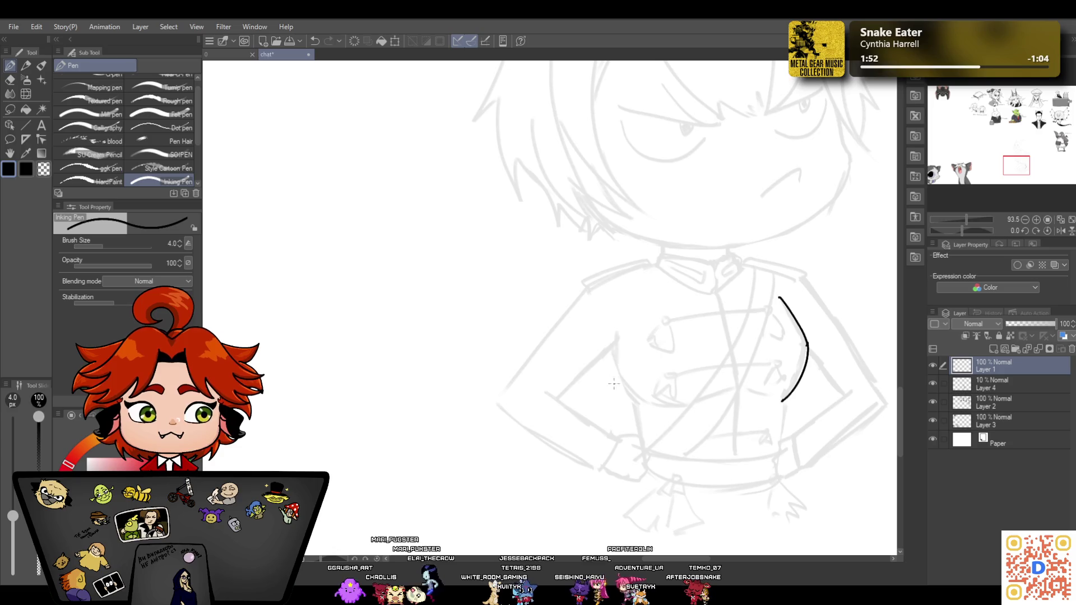
Ink the left torso curve down toward the left fist, undoing the extra arm and fist lines
mouse_move(623, 330)
left_mouse_down()
mouse_move(616, 367)
mouse_move(635, 400)
left_mouse_up()
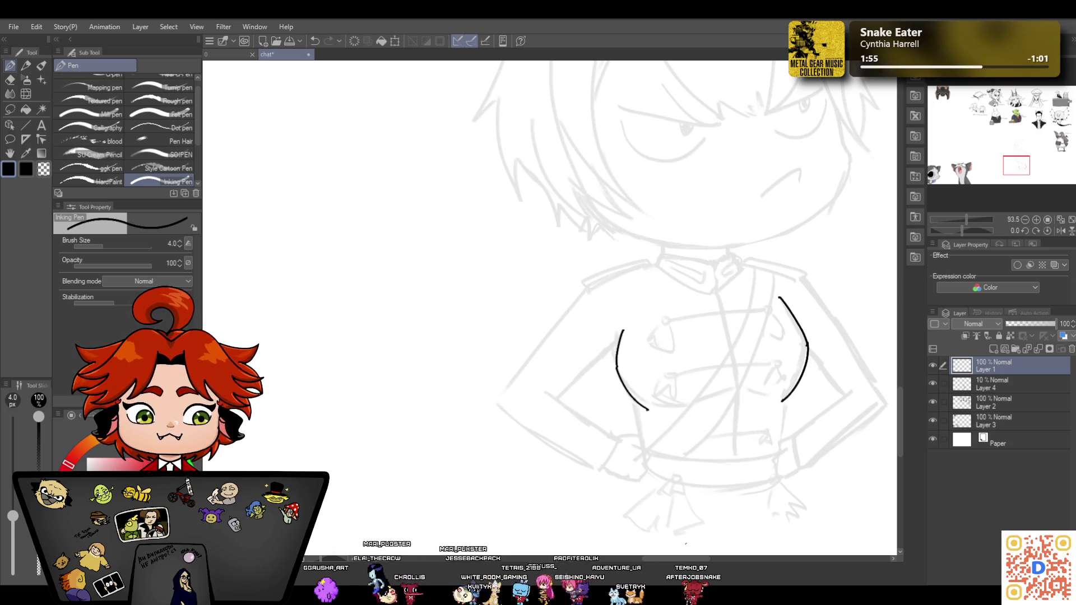
left_click_drag(634, 400, 641, 439)
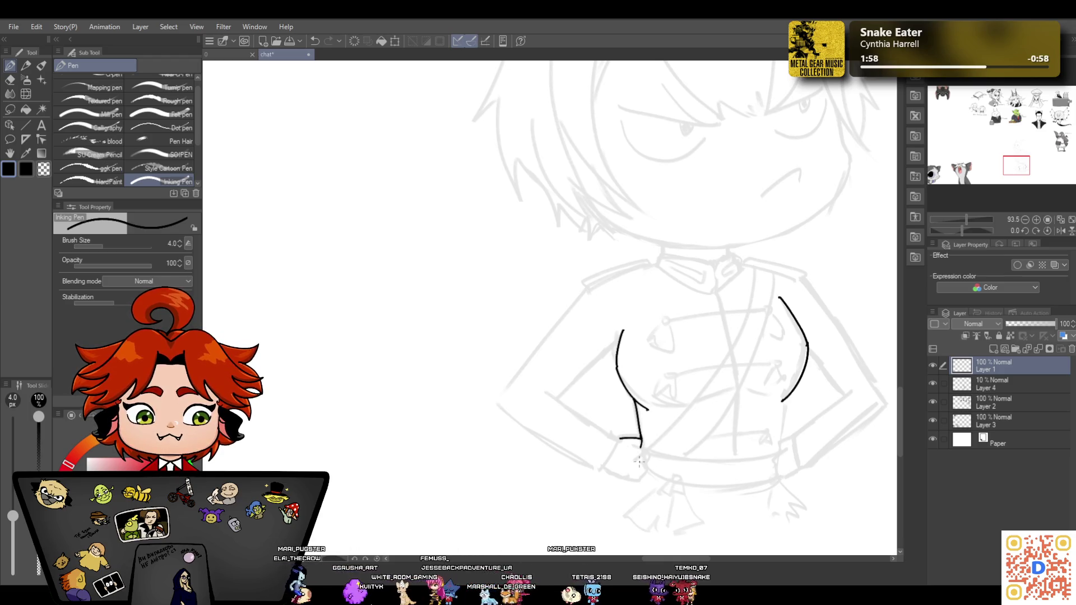
mouse_move(645, 462)
left_mouse_down()
mouse_move(649, 475)
mouse_move(606, 473)
left_mouse_up()
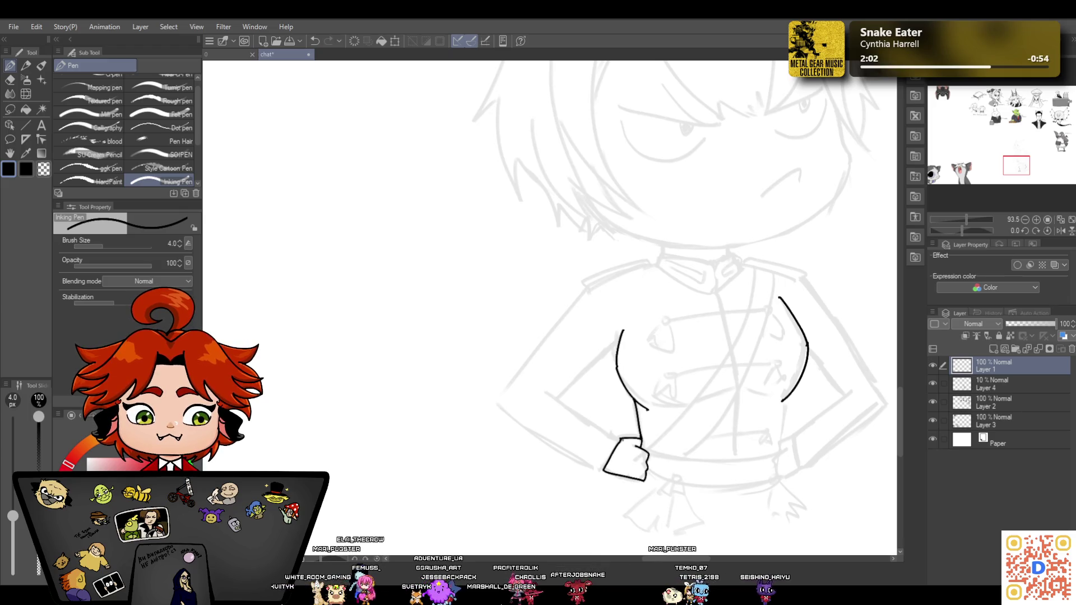
left_click_drag(622, 439, 548, 389)
left_click(316, 42)
left_click(316, 42)
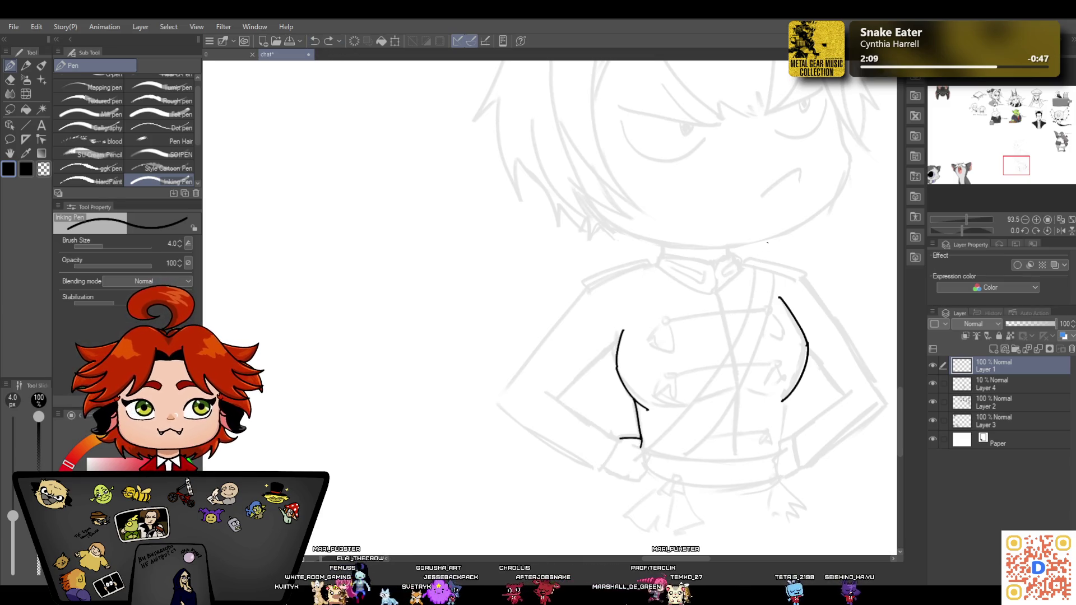
left_click_drag(965, 218, 963, 217)
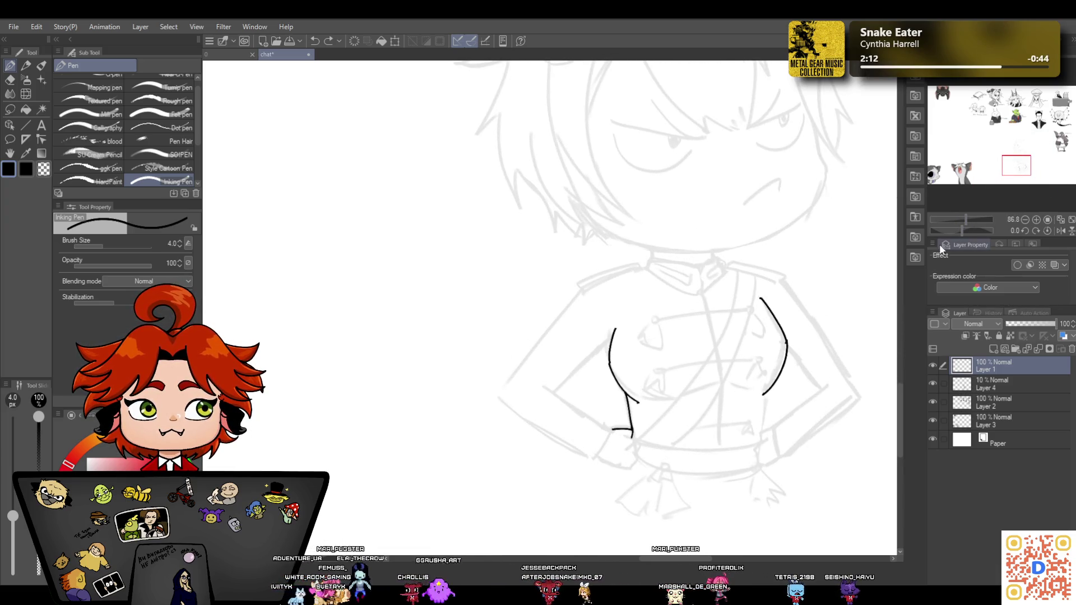
Ink the strap's two parallel diagonal edges from the right shoulder and close its top
mouse_move(738, 271)
left_mouse_down()
mouse_move(686, 392)
mouse_move(636, 437)
left_mouse_up()
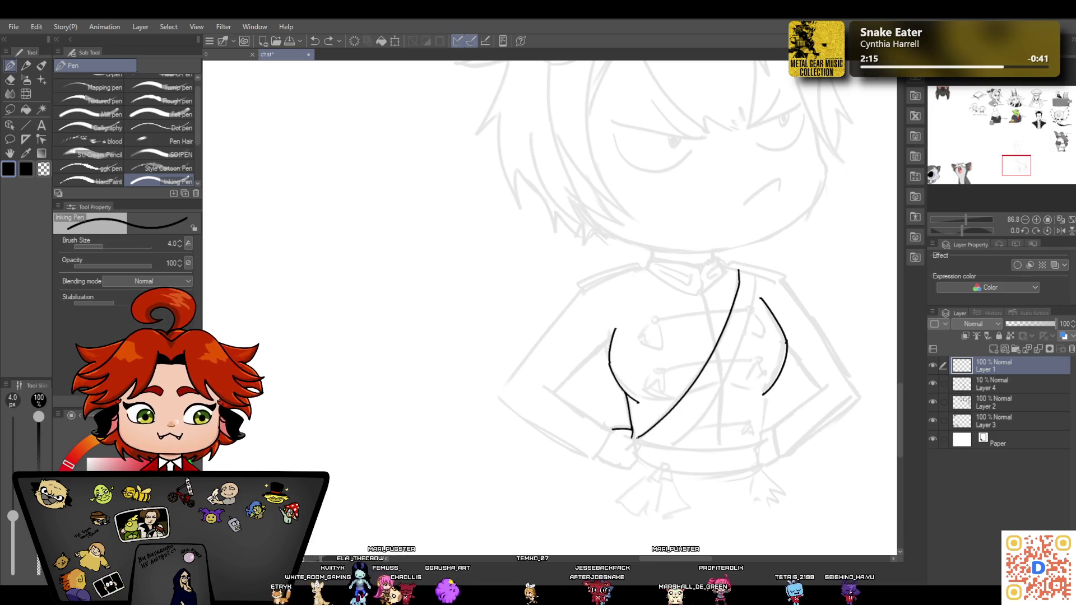
mouse_move(756, 276)
left_mouse_down()
mouse_move(751, 315)
mouse_move(675, 448)
left_mouse_up()
left_click_drag(727, 268, 789, 278)
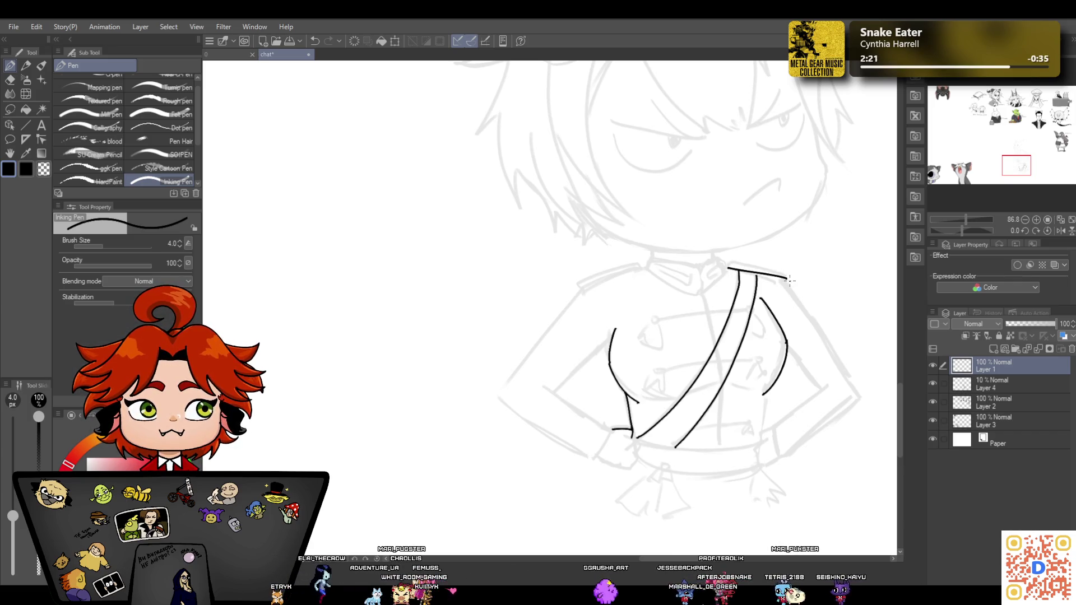
Try inking the right arm's outer and inner contours, then undo them all
left_click_drag(787, 278, 846, 381)
mouse_move(787, 352)
left_mouse_down()
mouse_move(816, 394)
mouse_move(771, 428)
mouse_move(779, 462)
mouse_move(831, 414)
mouse_move(846, 381)
left_mouse_up()
mouse_move(965, 219)
left_mouse_down()
mouse_move(954, 221)
mouse_move(964, 220)
left_mouse_up()
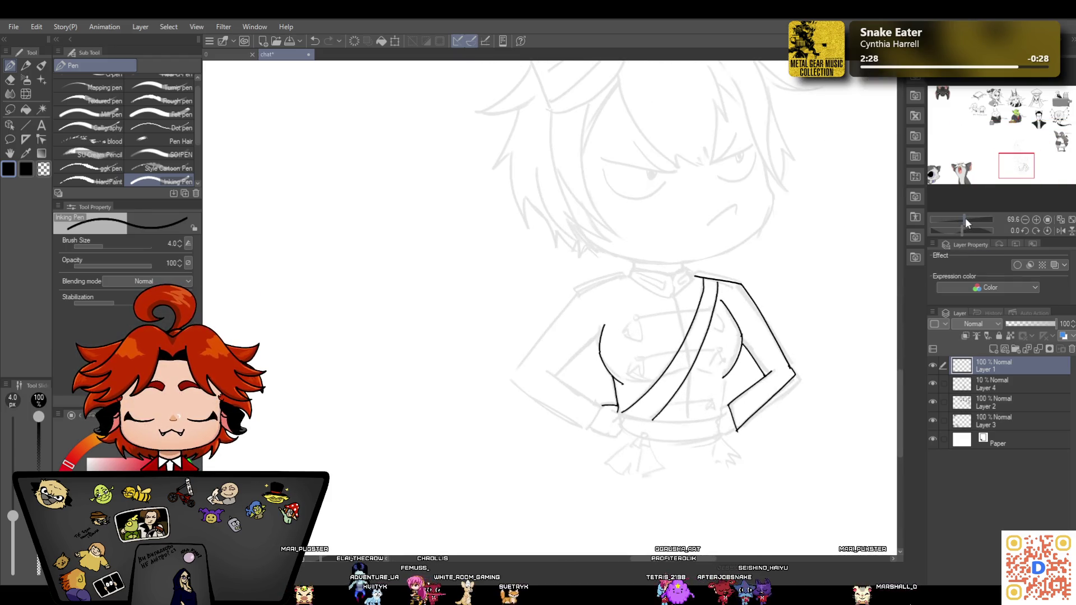
left_click(318, 39)
left_click(317, 39)
left_click(317, 39)
left_click(317, 39)
Retry several right-arm lines and undo every one of them
left_click_drag(741, 340, 758, 360)
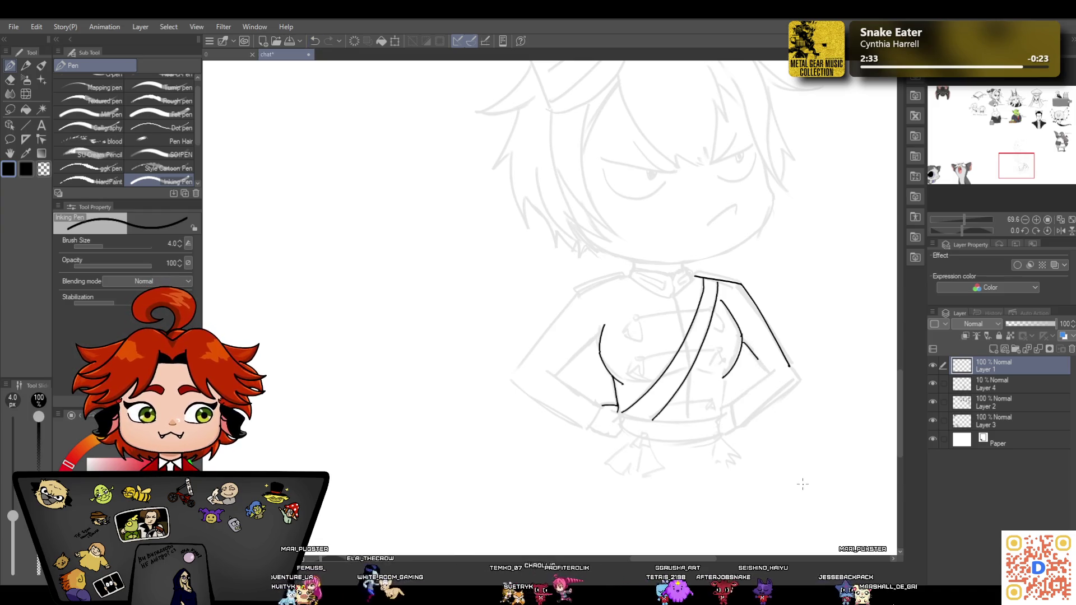
left_click(316, 41)
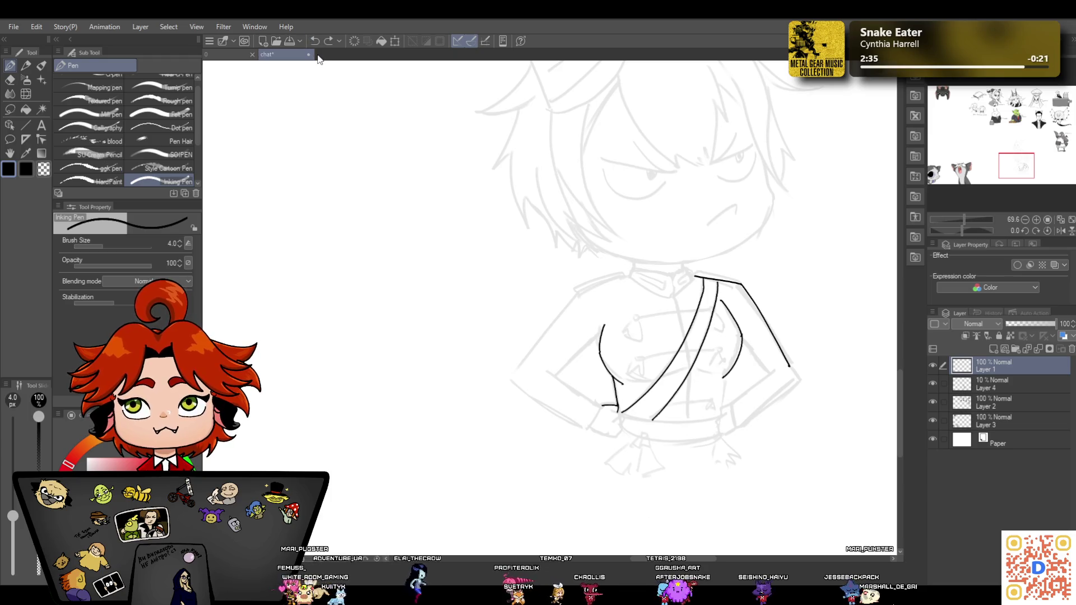
mouse_move(741, 337)
left_mouse_down()
mouse_move(761, 367)
mouse_move(730, 401)
mouse_move(740, 422)
mouse_move(793, 370)
left_mouse_up()
left_click(314, 41)
left_click(314, 42)
left_click(315, 43)
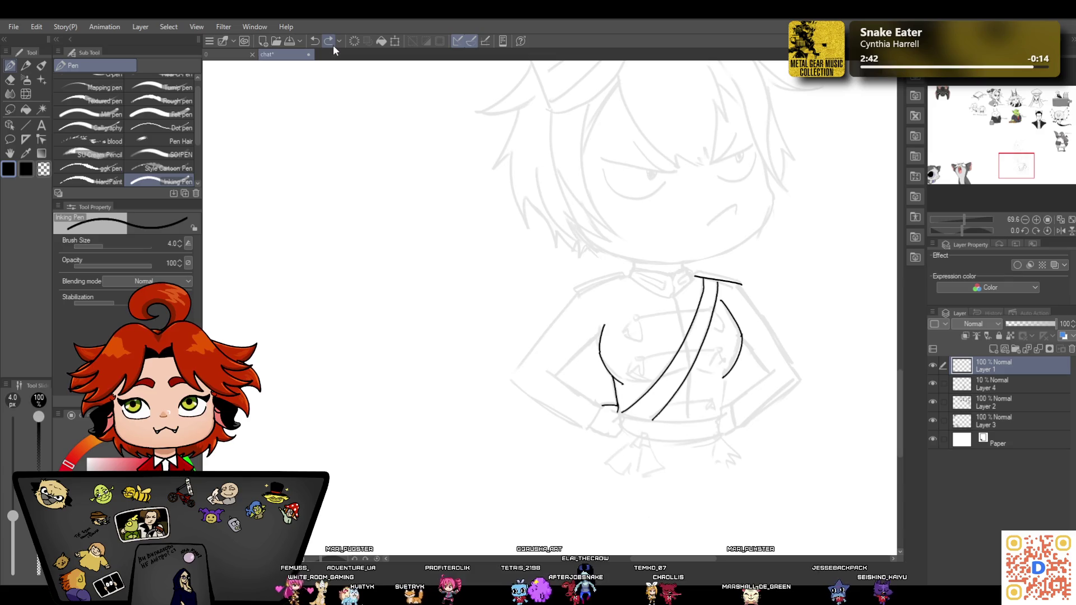
left_click_drag(754, 351, 767, 370)
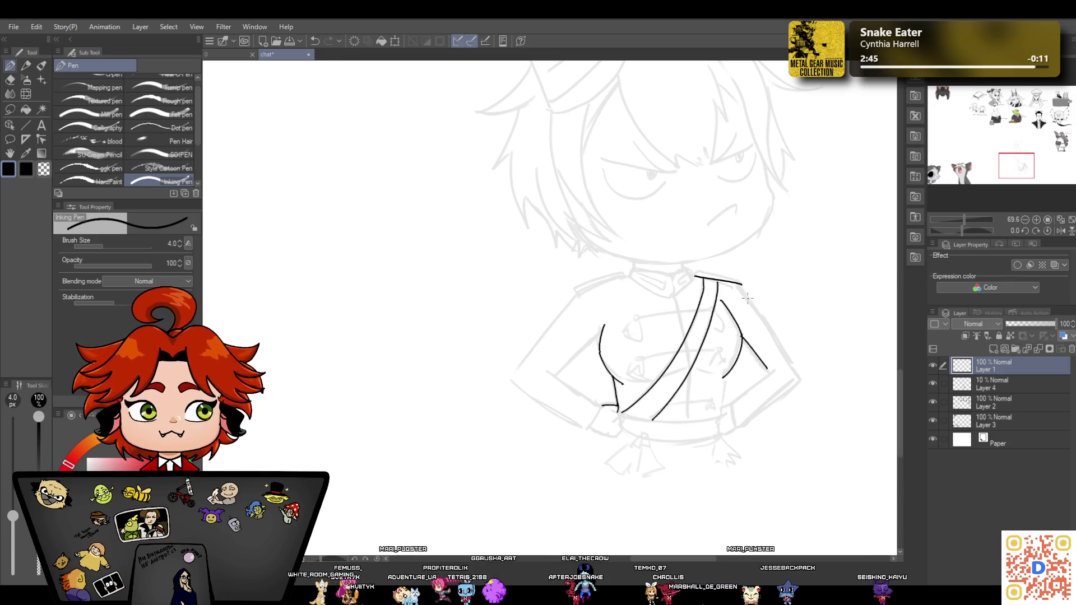
mouse_move(743, 284)
left_mouse_down()
mouse_move(783, 344)
mouse_move(731, 402)
mouse_move(779, 388)
mouse_move(796, 368)
left_mouse_up()
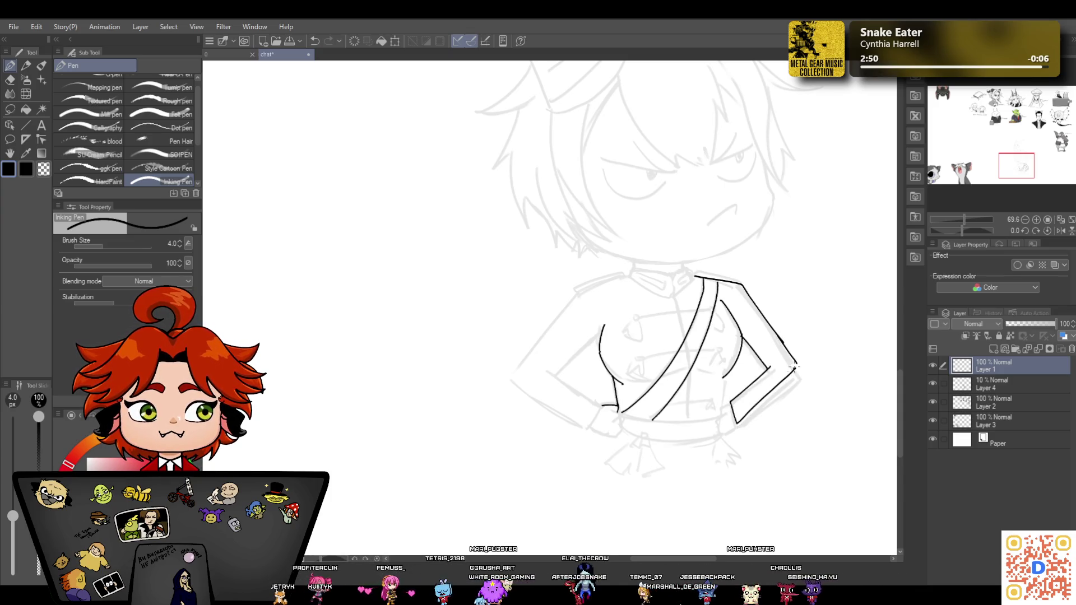
left_click(316, 41)
left_click(315, 41)
left_click(315, 41)
left_click(315, 41)
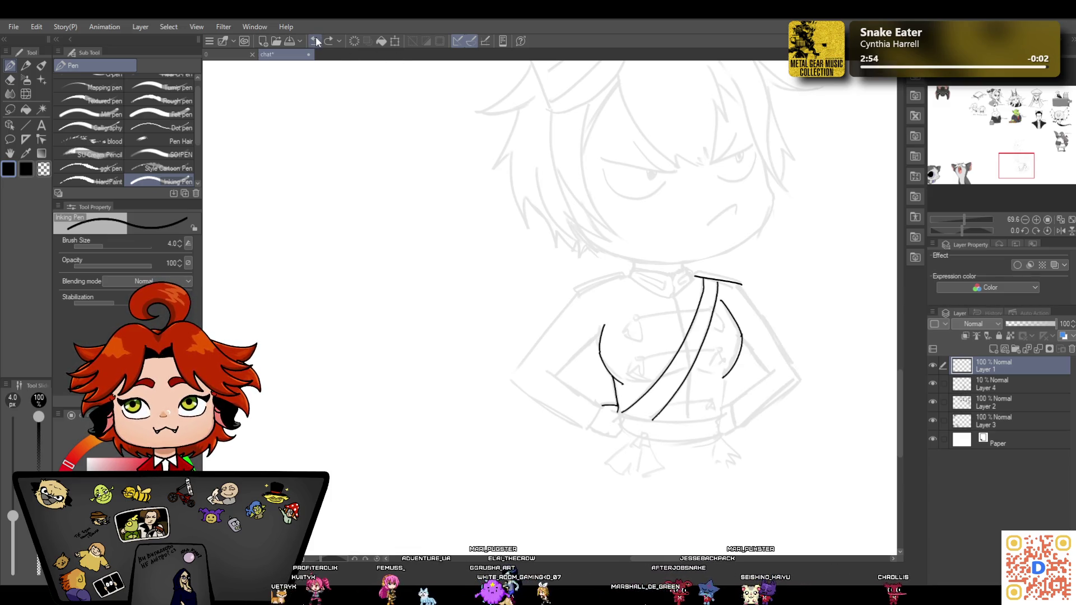
Ink the bent left arm, its shoulder line to the collar, and a small chest emblem
left_click_drag(604, 325, 559, 374)
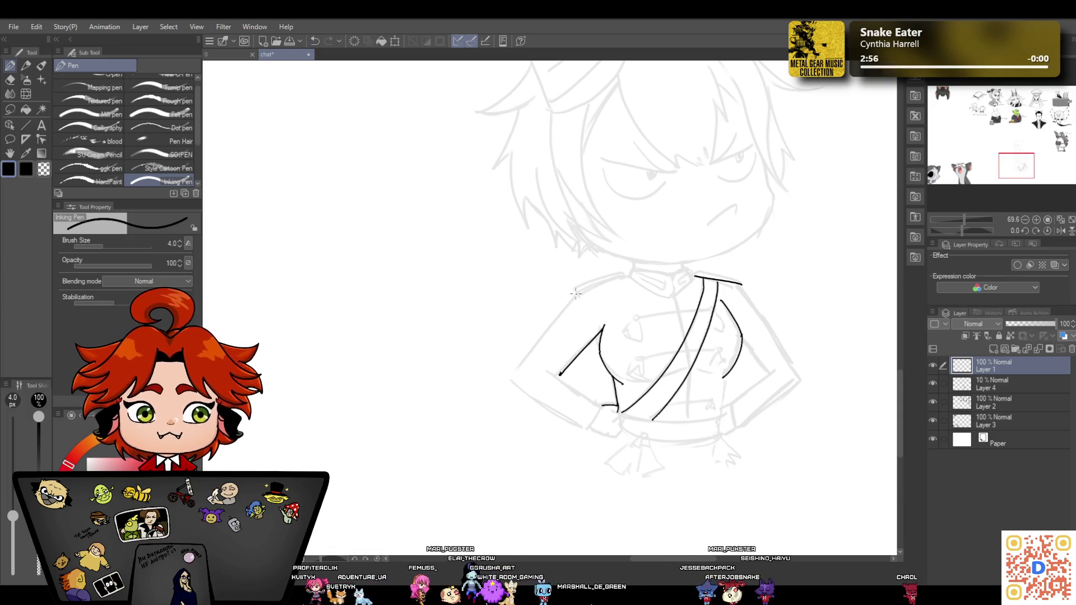
mouse_move(576, 302)
left_mouse_down()
mouse_move(519, 366)
mouse_move(600, 402)
mouse_move(580, 427)
left_mouse_up()
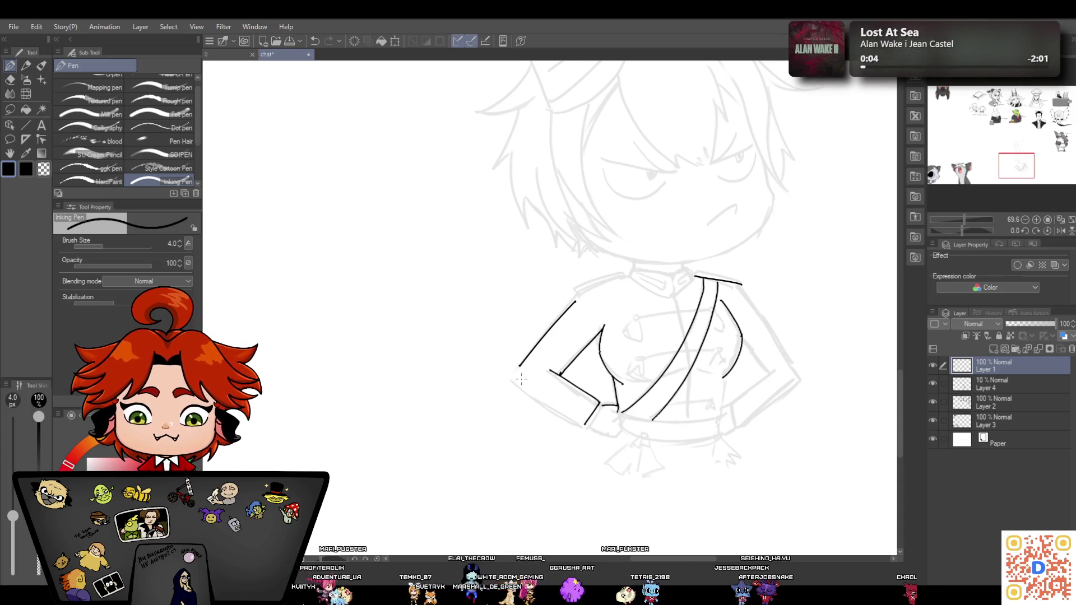
left_click_drag(516, 370, 584, 426)
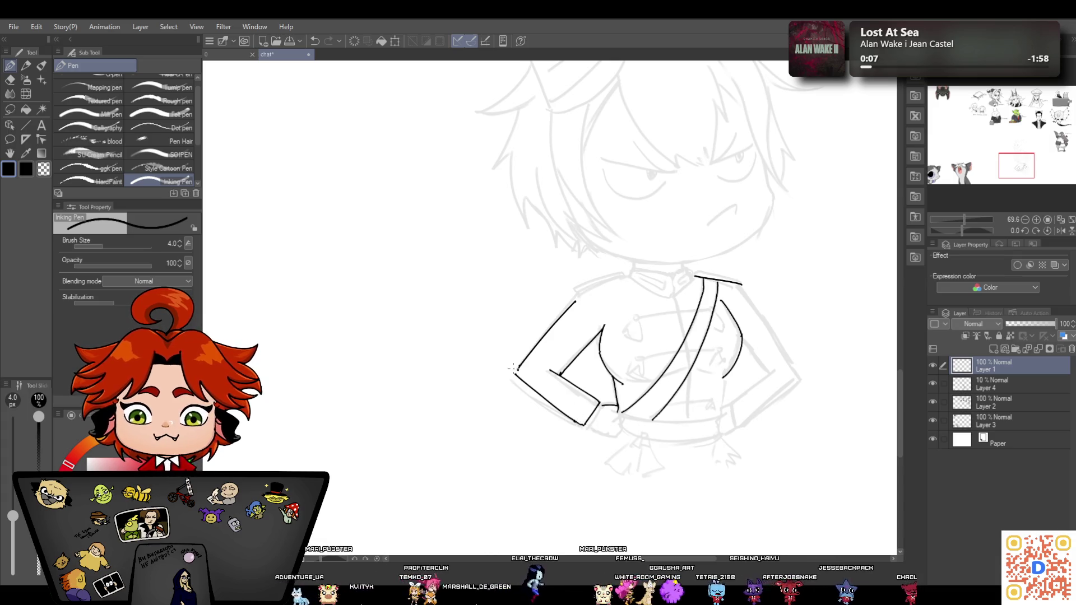
left_click_drag(576, 304, 627, 279)
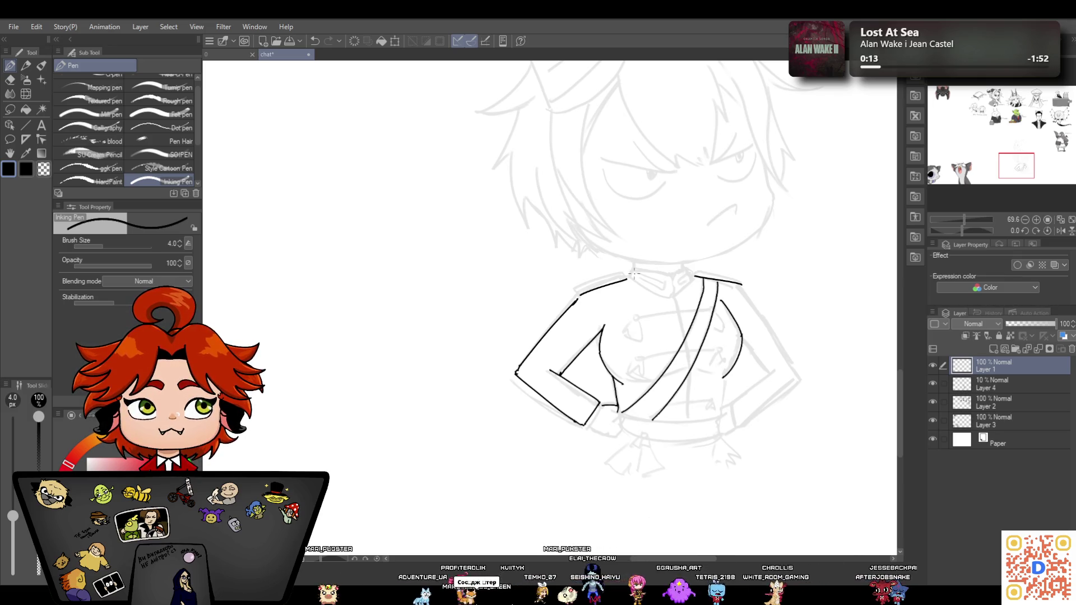
left_click_drag(578, 294, 628, 276)
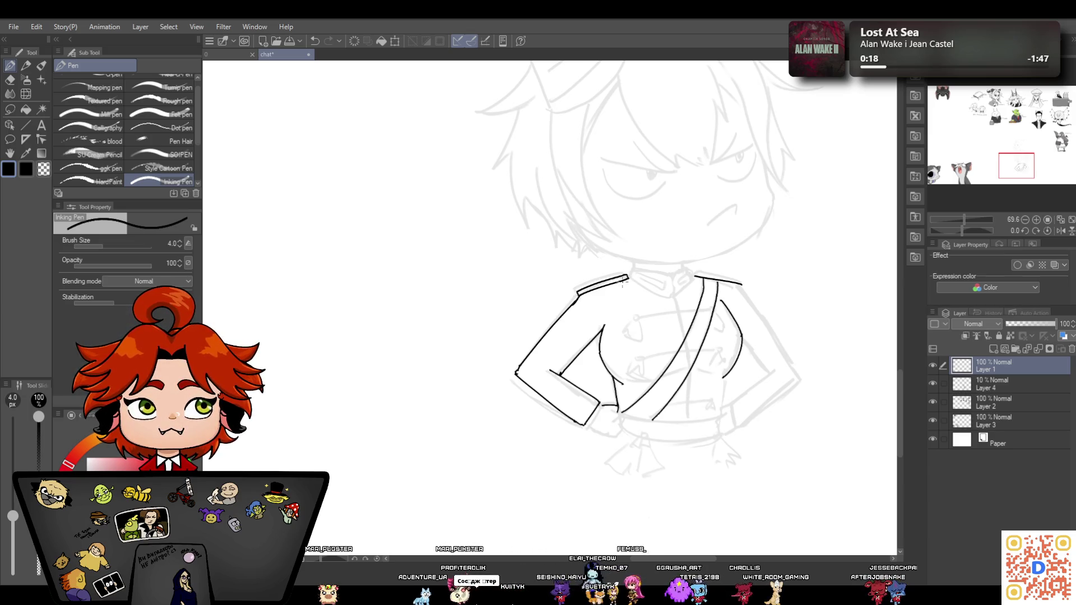
mouse_move(605, 320)
left_mouse_down()
mouse_move(600, 335)
mouse_move(633, 320)
mouse_move(630, 336)
mouse_move(643, 338)
left_mouse_up()
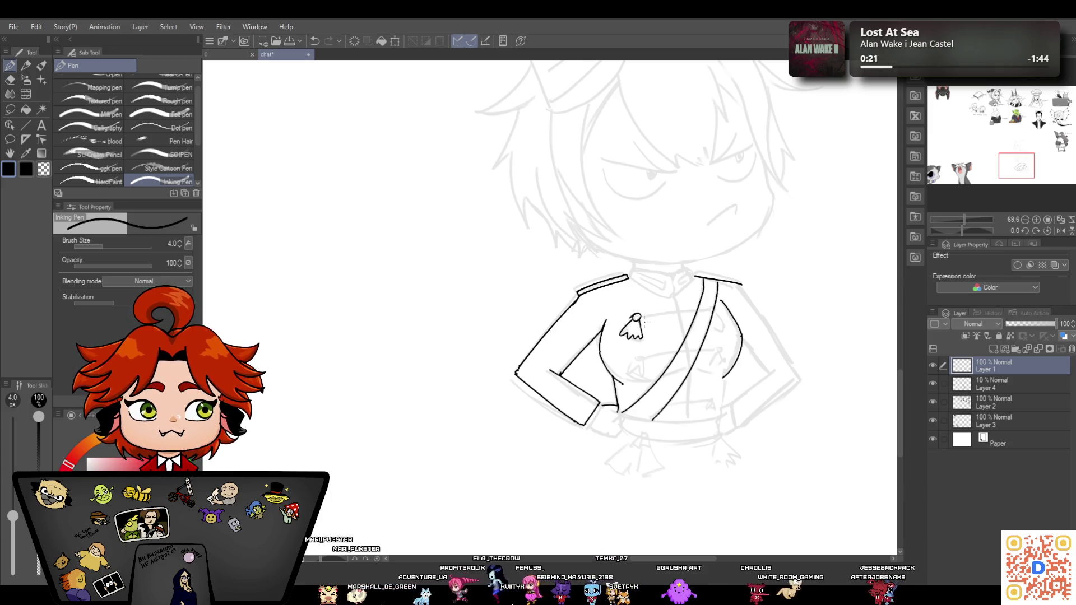
left_click(314, 42)
mouse_move(626, 323)
left_mouse_down()
mouse_move(636, 341)
mouse_move(644, 317)
left_mouse_up()
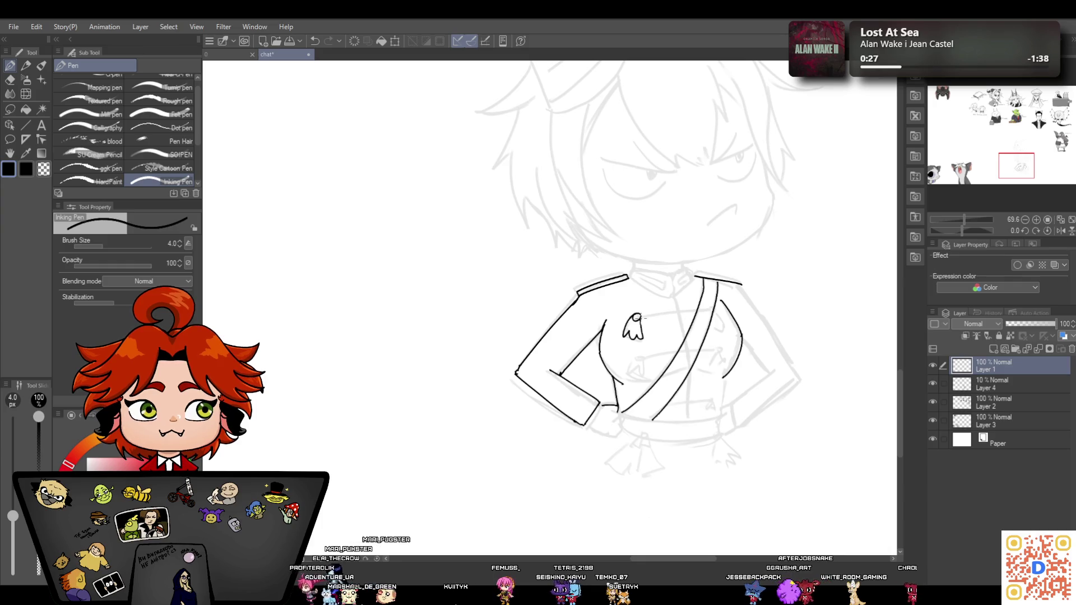
Ink the standing jacket collar with its edges and right lapel
mouse_move(628, 279)
left_mouse_down()
mouse_move(632, 267)
mouse_move(673, 270)
mouse_move(674, 283)
mouse_move(630, 285)
mouse_move(684, 269)
mouse_move(696, 276)
mouse_move(672, 298)
mouse_move(697, 278)
left_mouse_up()
left_click_drag(628, 278, 632, 288)
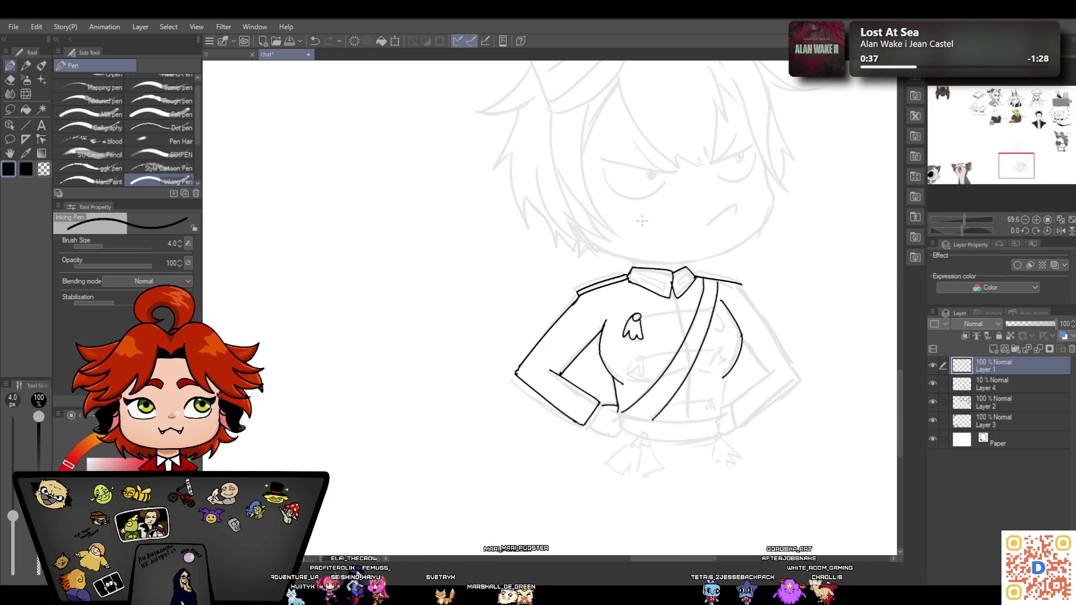
mouse_move(630, 273)
left_mouse_down()
mouse_move(669, 287)
mouse_move(634, 282)
mouse_move(692, 278)
left_mouse_up()
left_click_drag(686, 280, 698, 272)
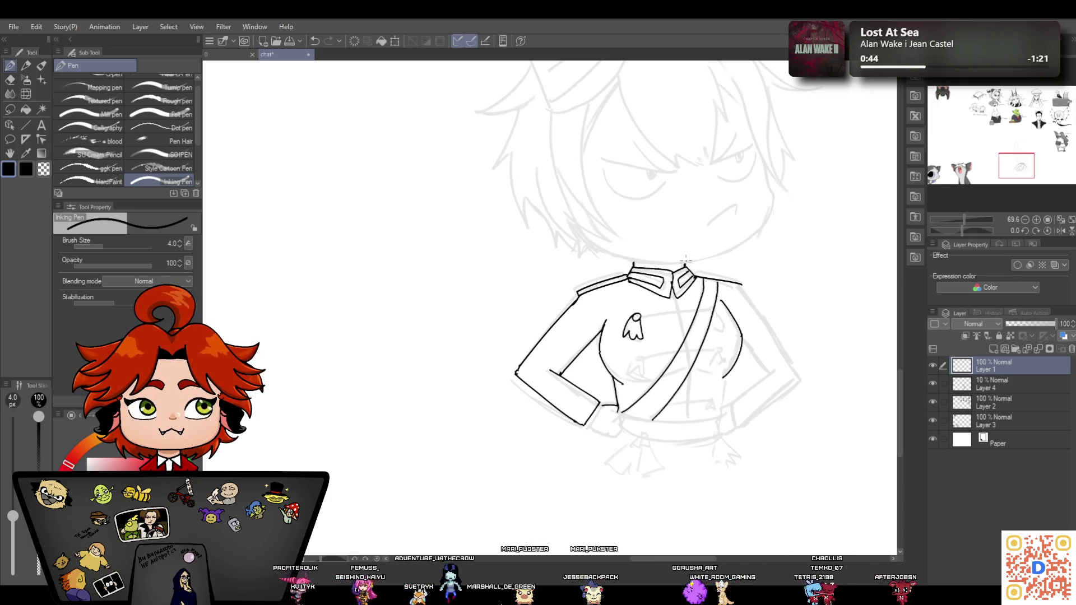
left_click_drag(633, 262, 685, 263)
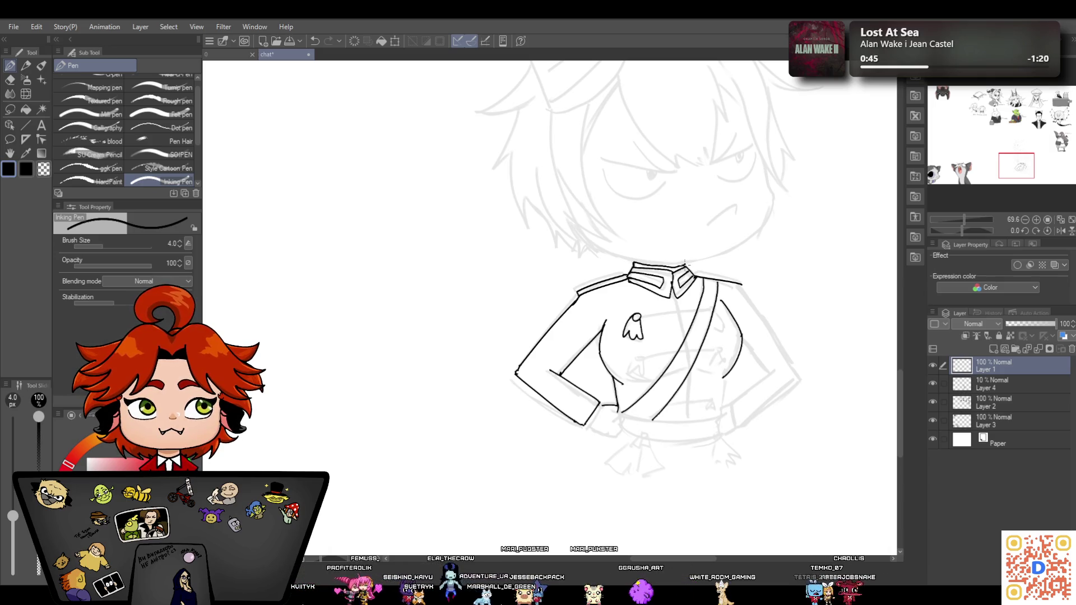
left_click(315, 42)
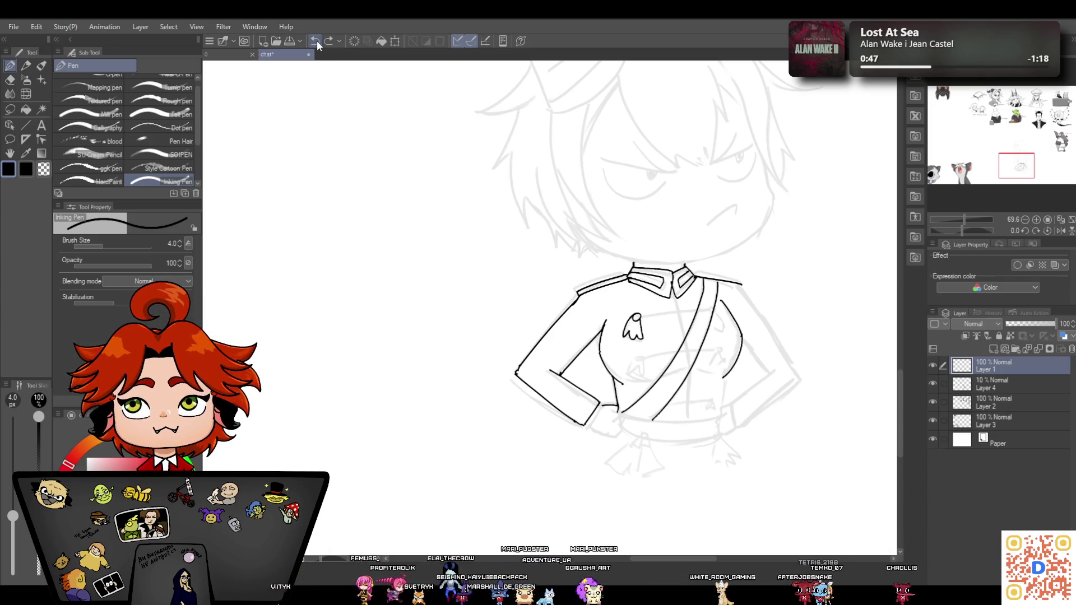
Ink the chest line, redo the strap stroke, add shirt-front lines and a clawed fringe
left_click_drag(639, 316, 676, 308)
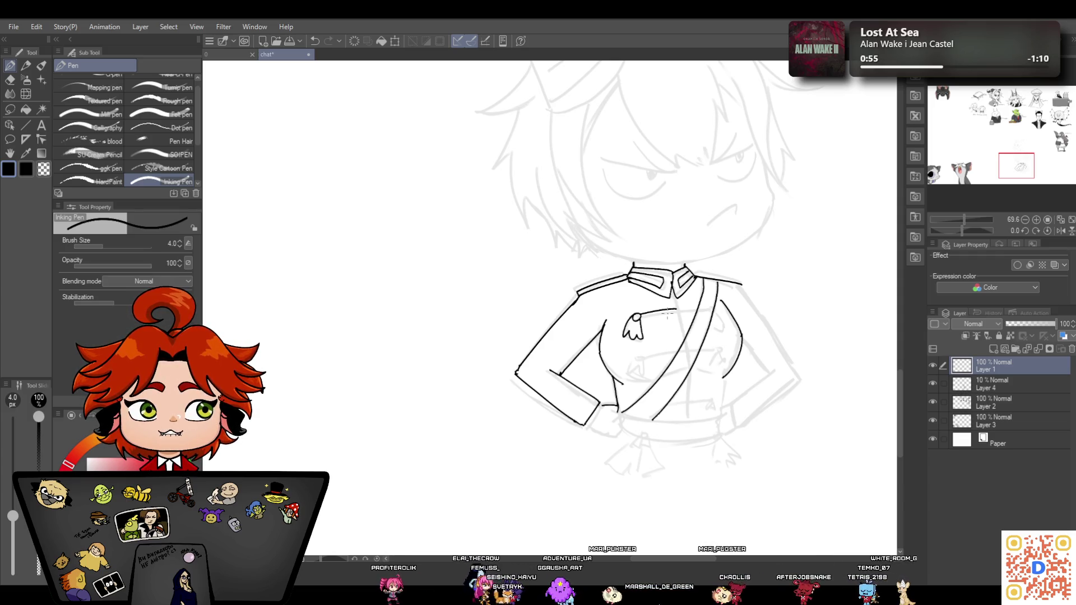
left_click_drag(639, 317, 678, 309)
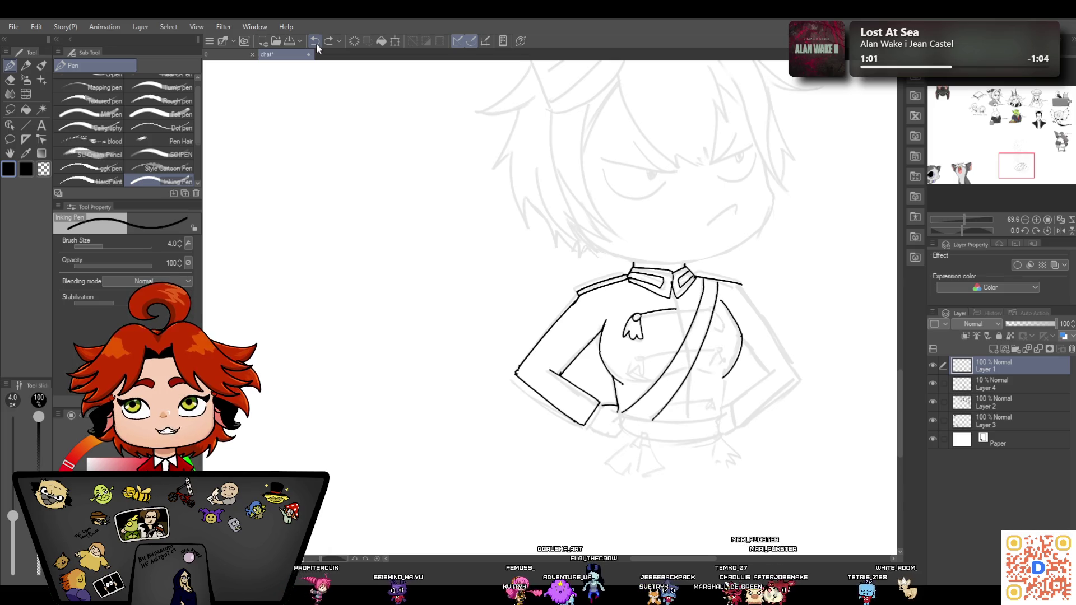
mouse_move(639, 317)
left_mouse_down()
mouse_move(699, 306)
mouse_move(720, 331)
left_mouse_up()
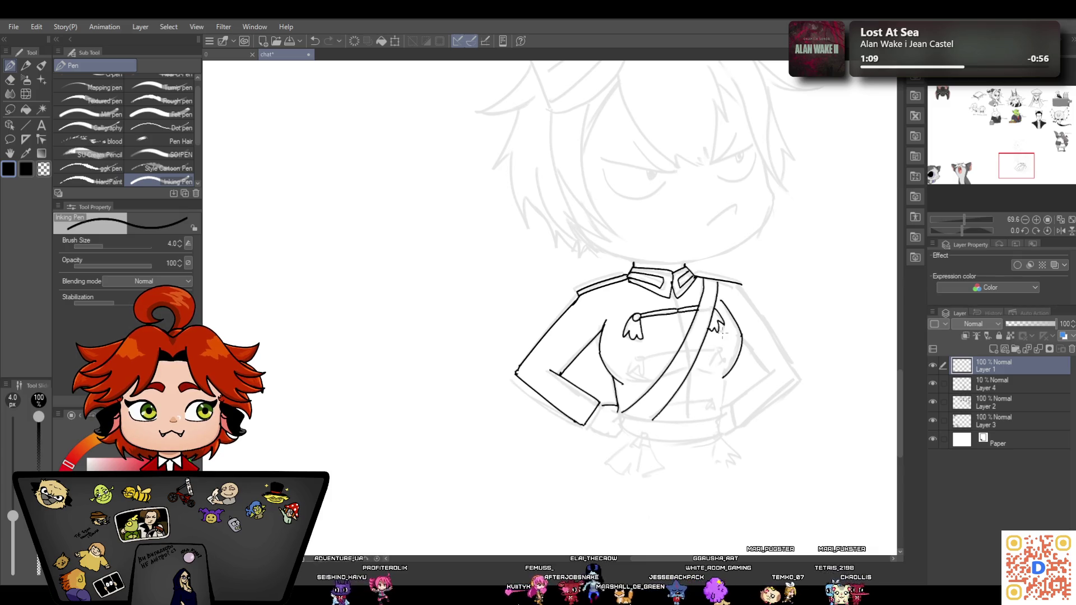
mouse_move(673, 301)
left_mouse_down()
mouse_move(683, 344)
mouse_move(623, 374)
mouse_move(643, 372)
mouse_move(642, 354)
mouse_move(678, 348)
mouse_move(674, 355)
mouse_move(717, 350)
mouse_move(717, 371)
left_mouse_up()
left_click_drag(703, 353, 718, 367)
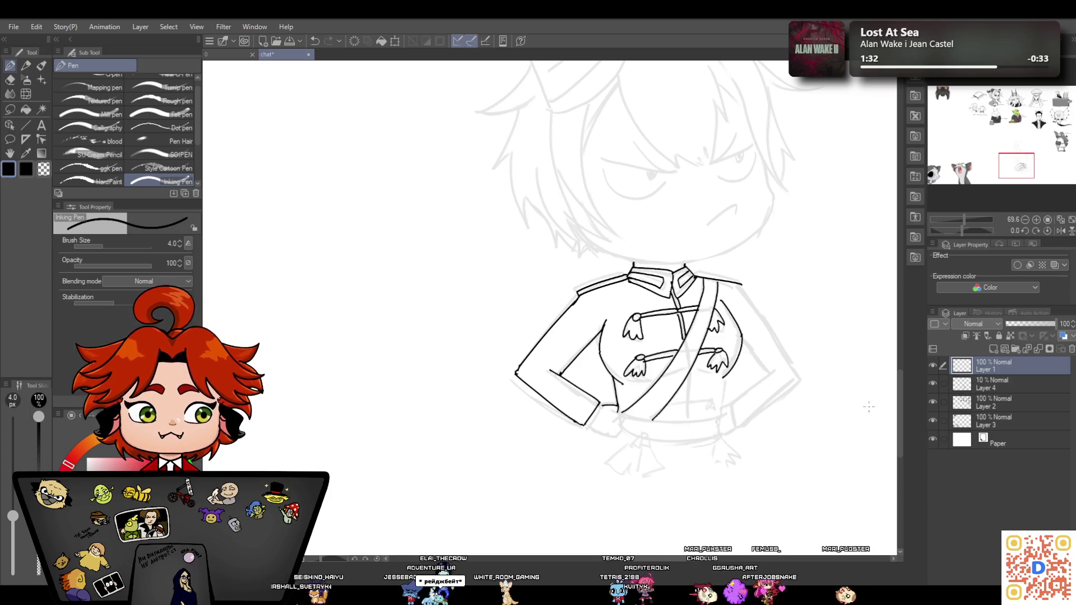
scroll(899, 374, "down", 2)
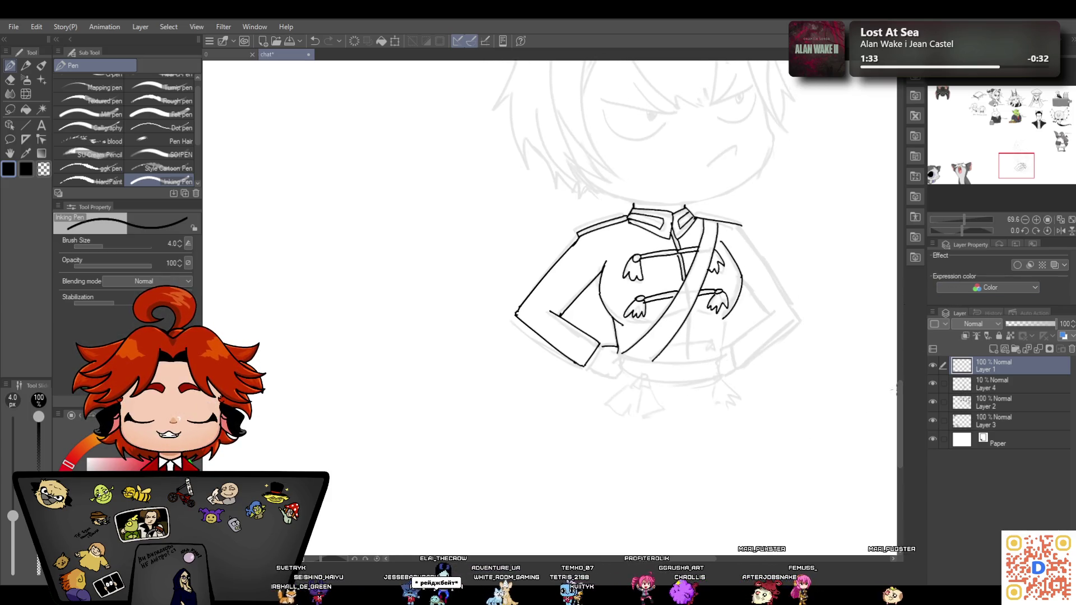
Ink the lower jacket's vertical front lines, its bottom edge and the left cuff
left_click_drag(687, 314, 691, 343)
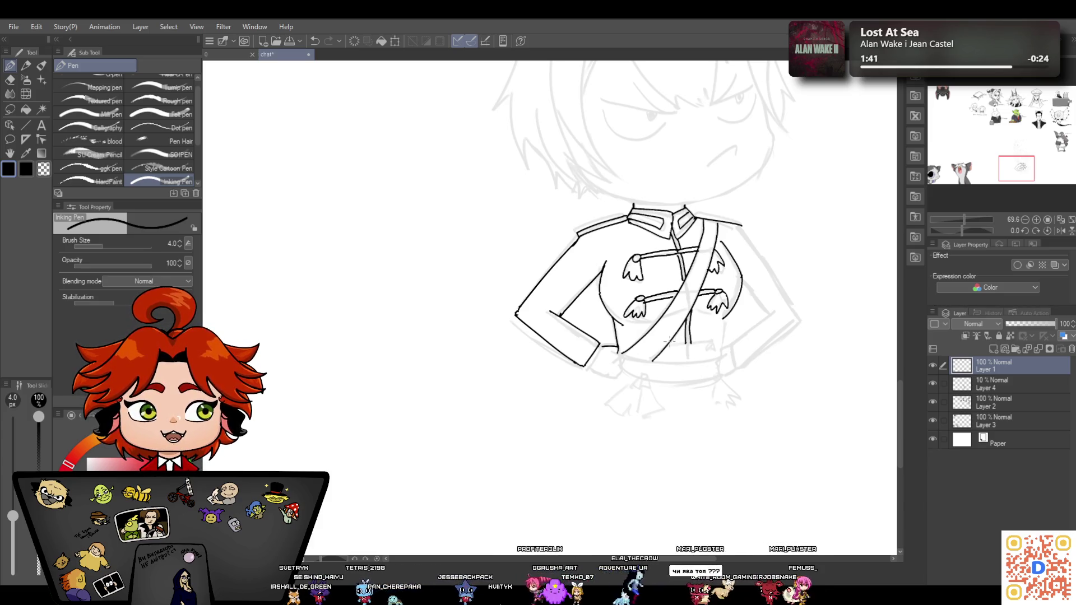
mouse_move(667, 344)
left_mouse_down()
mouse_move(717, 339)
mouse_move(717, 355)
left_mouse_up()
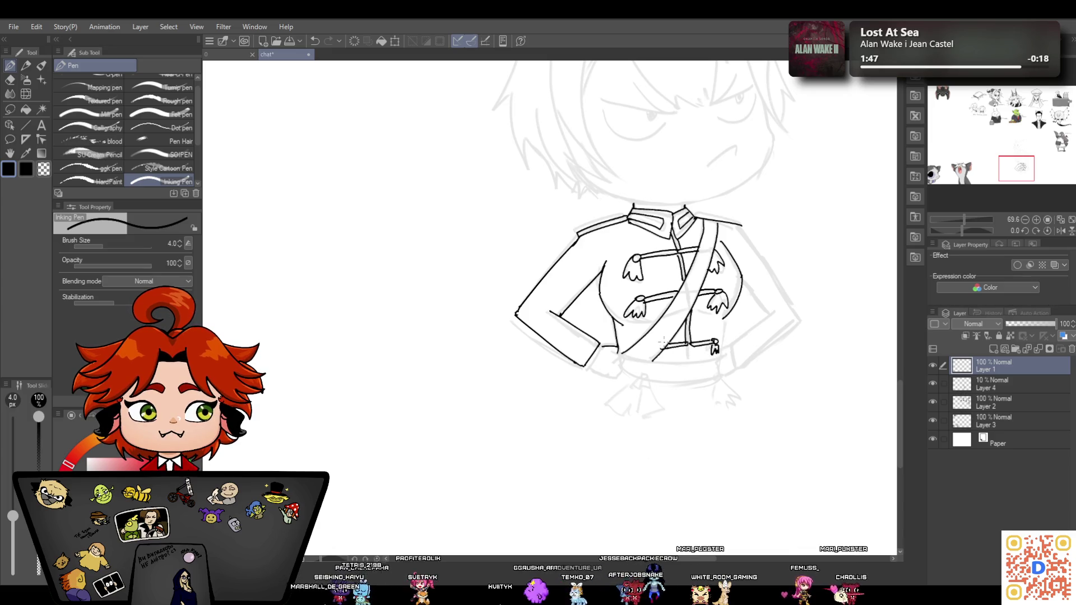
left_click_drag(724, 317, 723, 352)
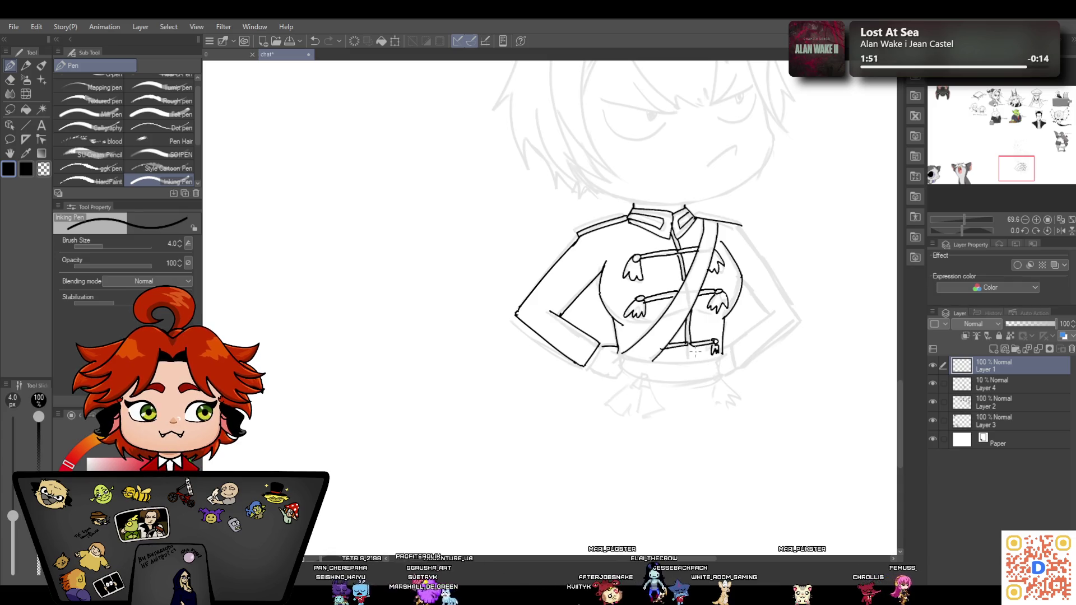
left_click_drag(610, 347, 621, 360)
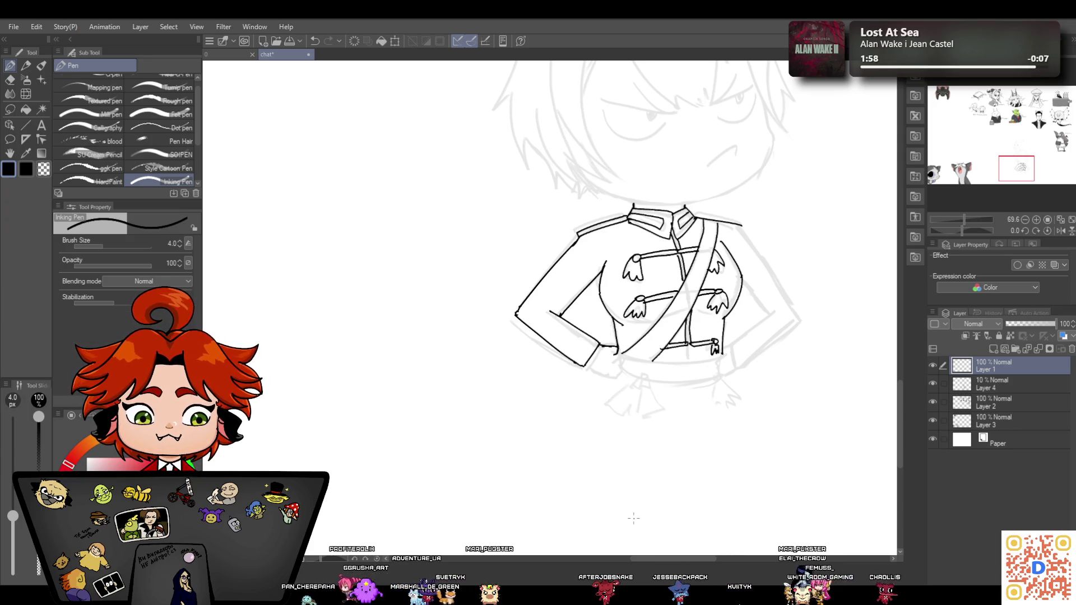
mouse_move(585, 367)
left_mouse_down()
mouse_move(617, 375)
mouse_move(623, 359)
mouse_move(612, 375)
left_mouse_up()
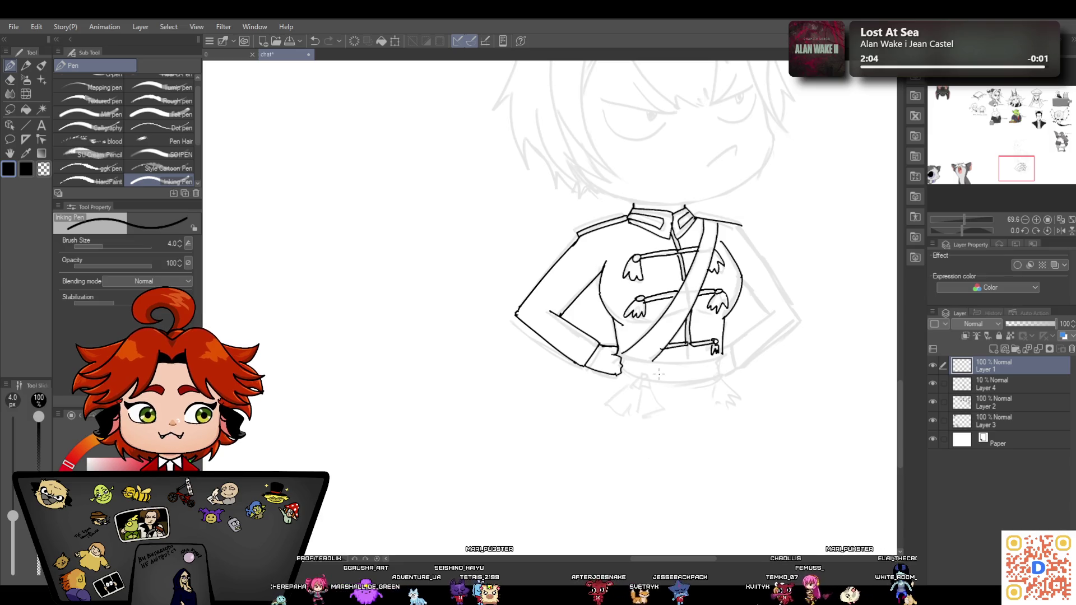
Ink the jacket's bottom hem and the curved belt line beneath it
left_click_drag(616, 356, 723, 355)
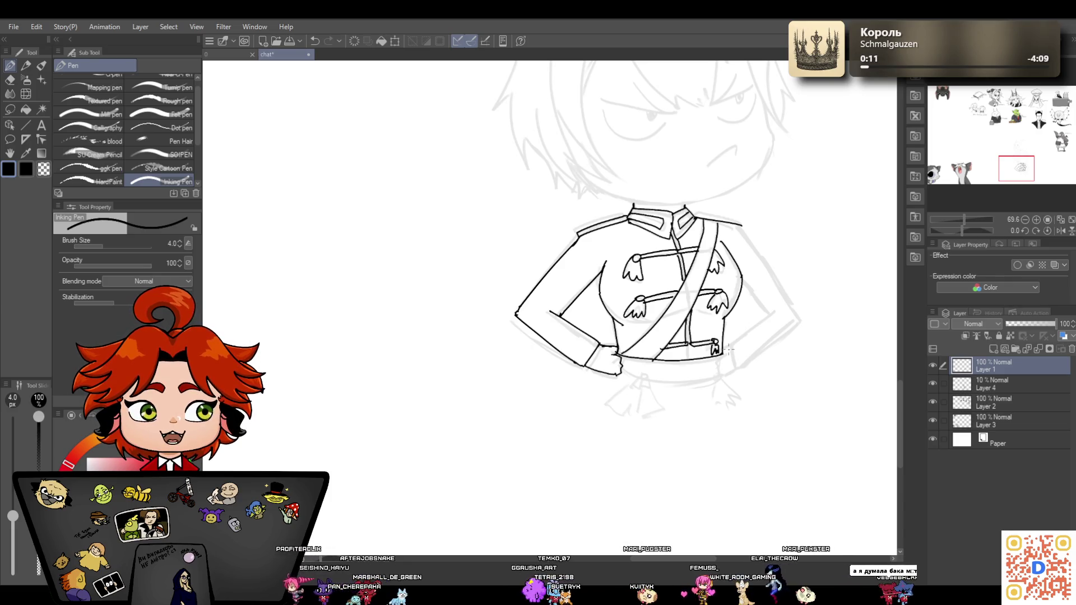
mouse_move(620, 368)
left_mouse_down()
mouse_move(632, 379)
mouse_move(720, 369)
left_mouse_up()
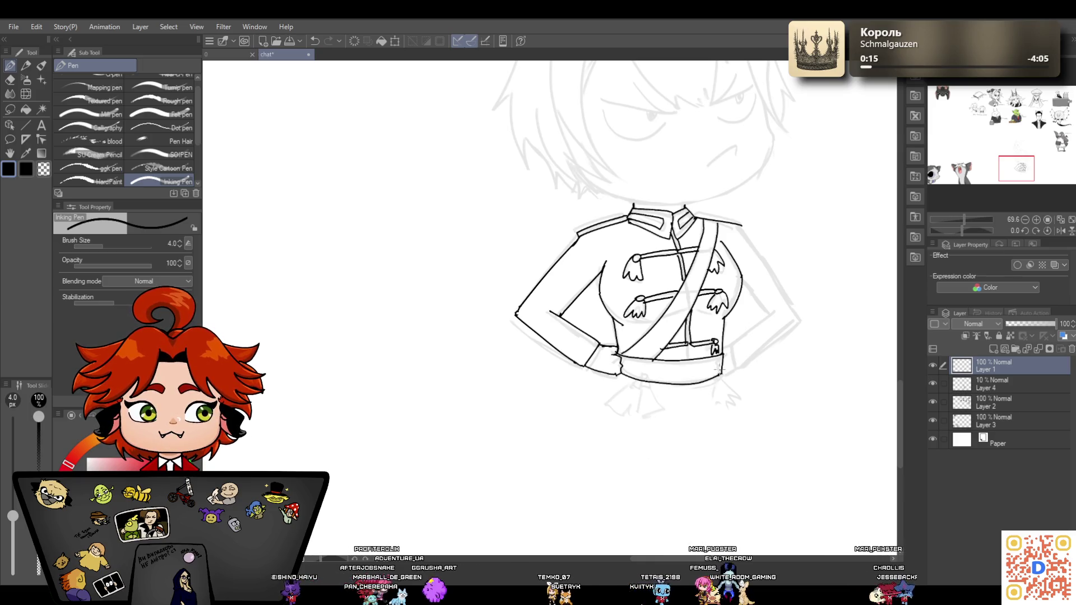
left_click(9, 79)
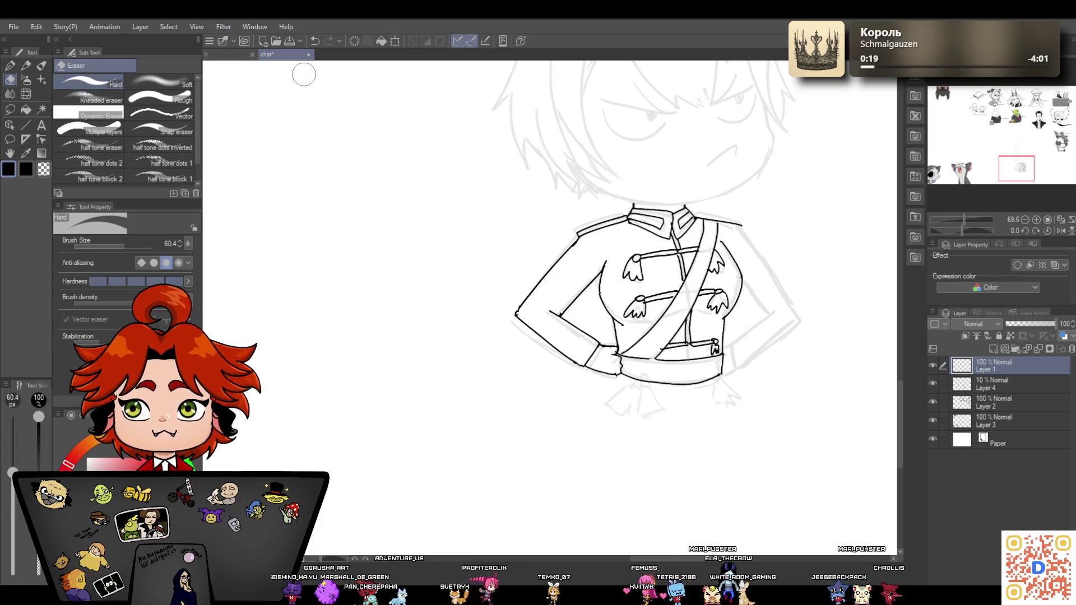
Erase a stray mark near the belt with a smaller eraser, then ink knotted and fringed tassels below it
key("bracketleft")
key("bracketleft")
key("bracketleft")
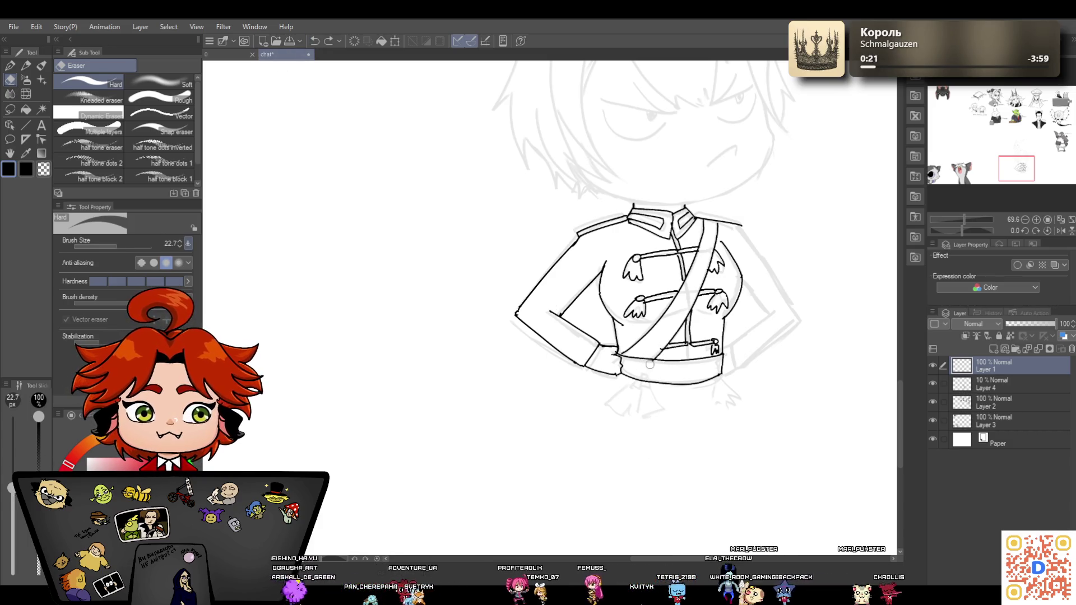
left_click_drag(652, 363, 655, 357)
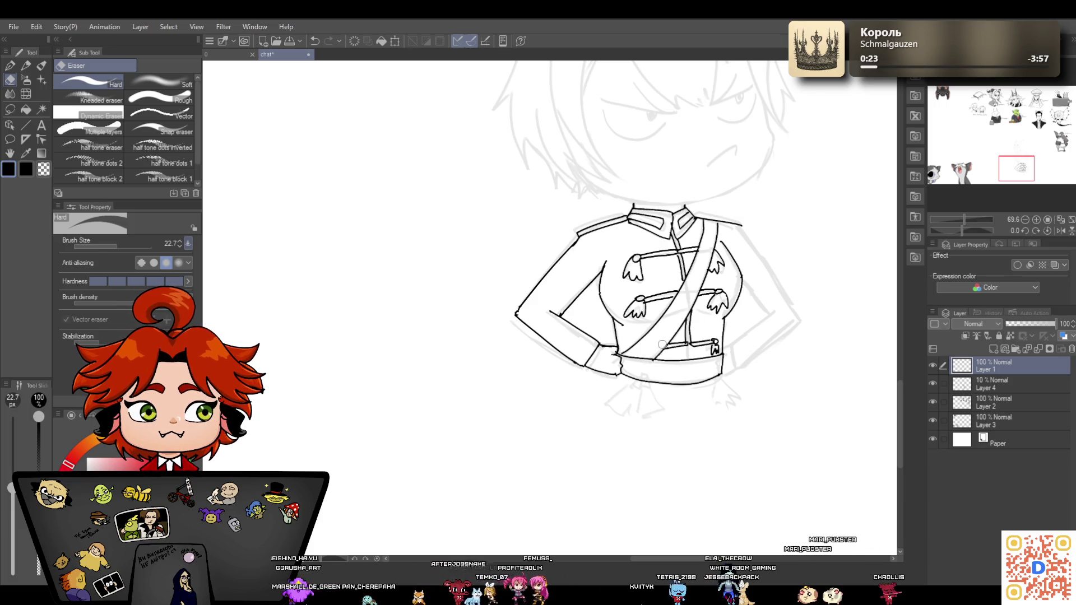
key("p")
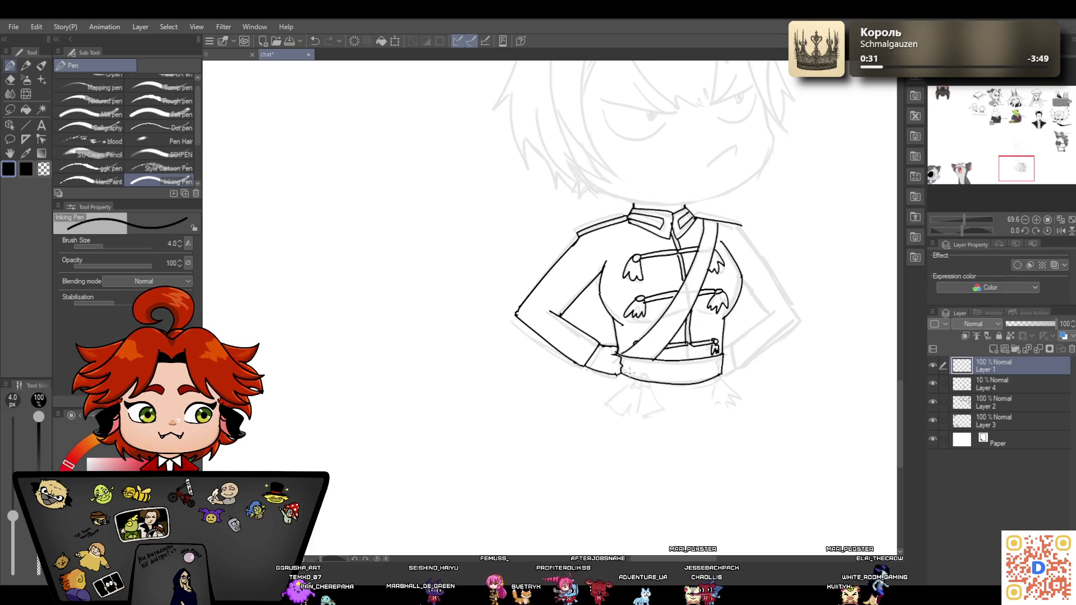
mouse_move(637, 383)
left_mouse_down()
mouse_move(644, 397)
mouse_move(651, 391)
mouse_move(625, 416)
mouse_move(640, 397)
mouse_move(658, 422)
left_mouse_up()
mouse_move(719, 380)
left_mouse_down()
mouse_move(712, 408)
mouse_move(737, 402)
mouse_move(729, 404)
left_mouse_up()
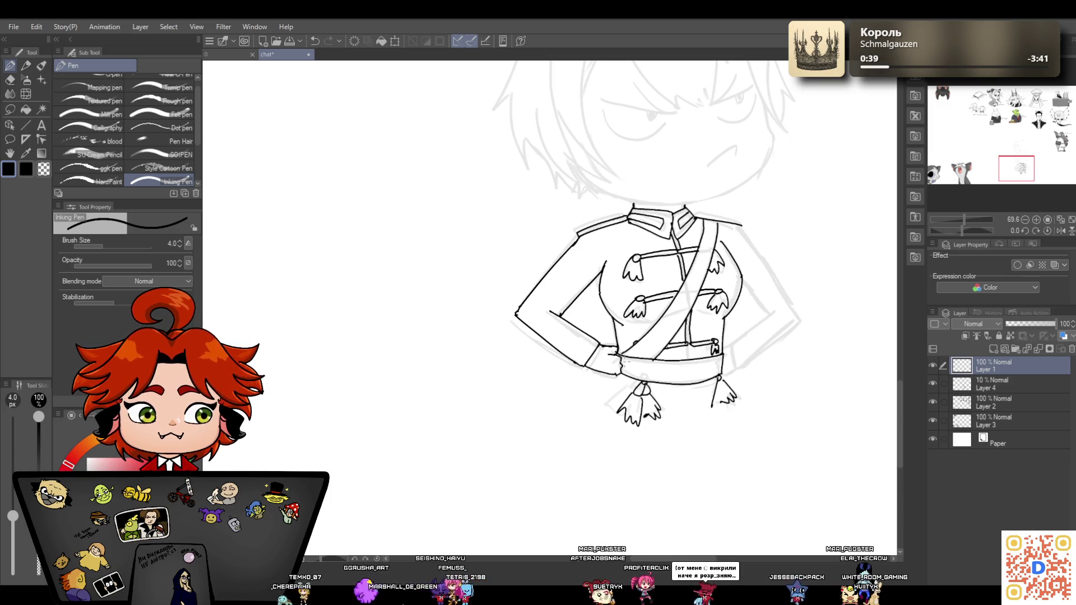
mouse_move(963, 218)
left_mouse_down()
mouse_move(955, 223)
mouse_move(964, 220)
left_mouse_up()
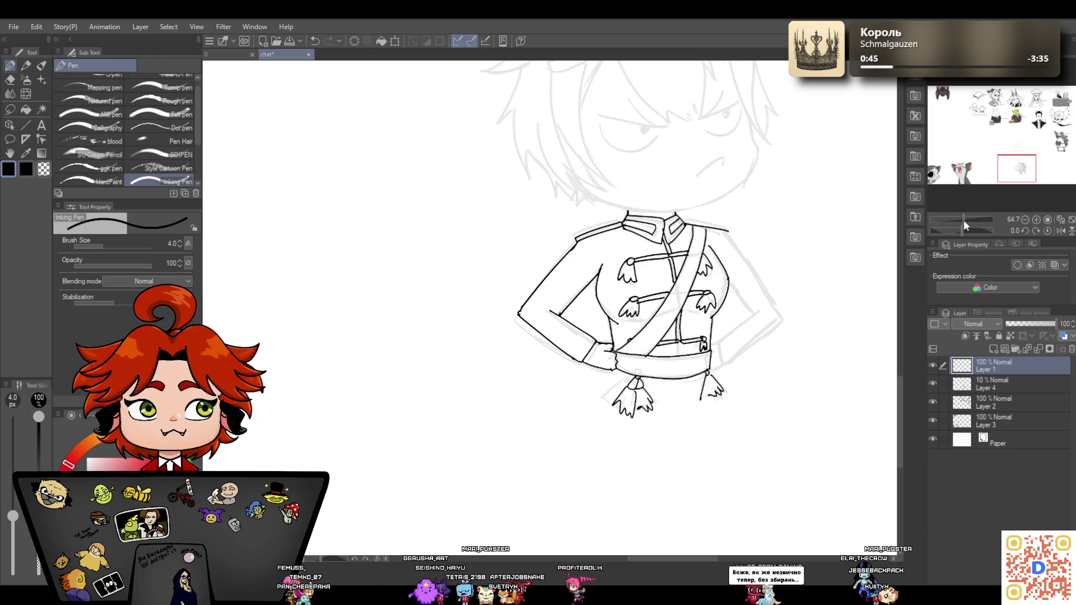
left_click_drag(963, 220, 969, 217)
left_click(9, 80)
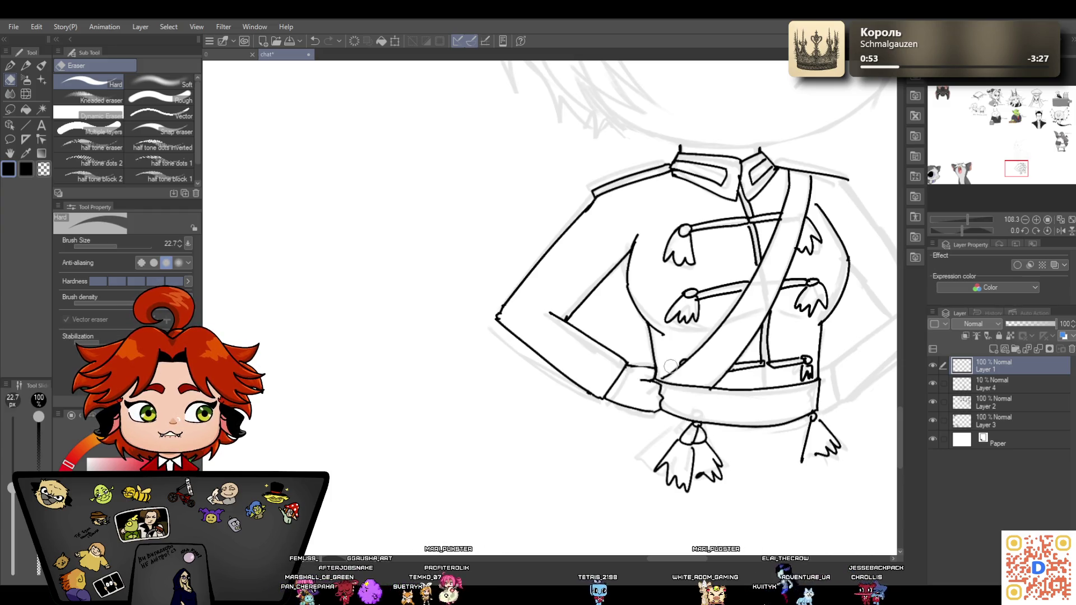
Draw a test stroke, then add and undo a short stroke beside the belt tassel
key("p")
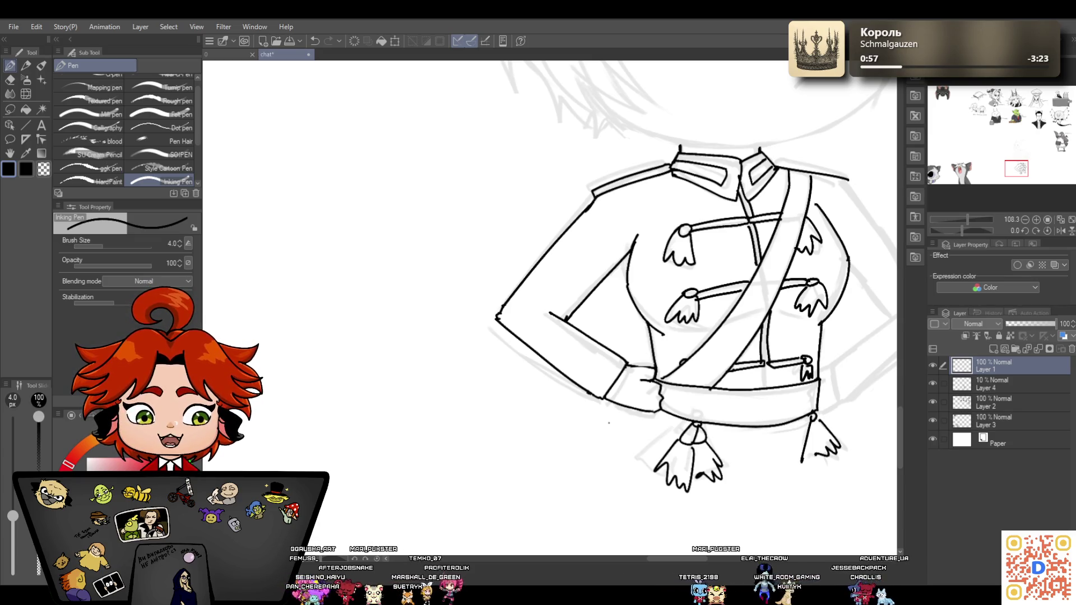
left_click_drag(652, 559, 688, 559)
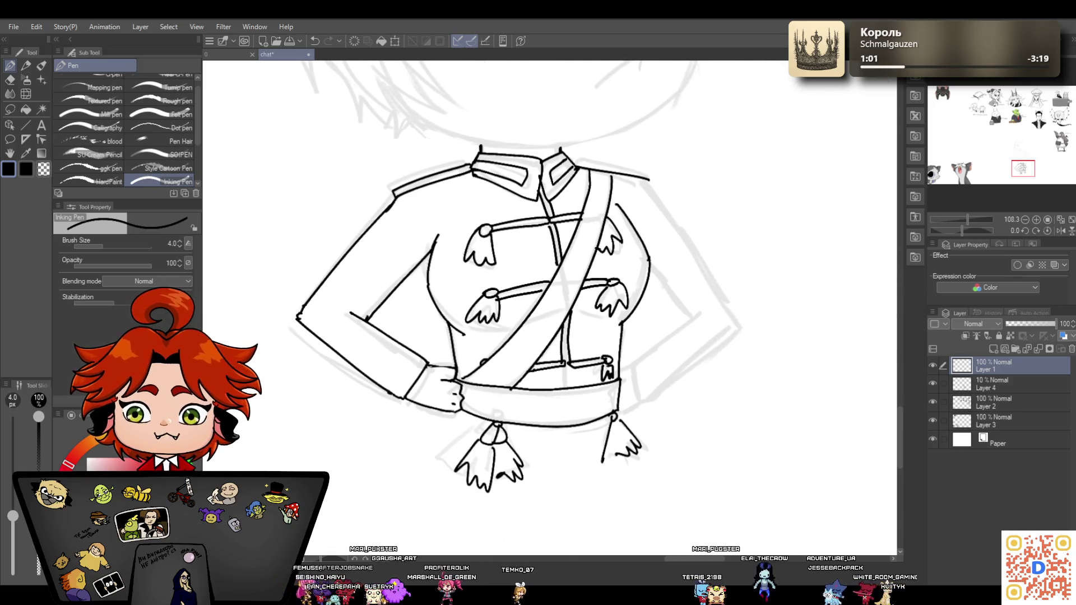
left_click(316, 42)
key("ctrl+y")
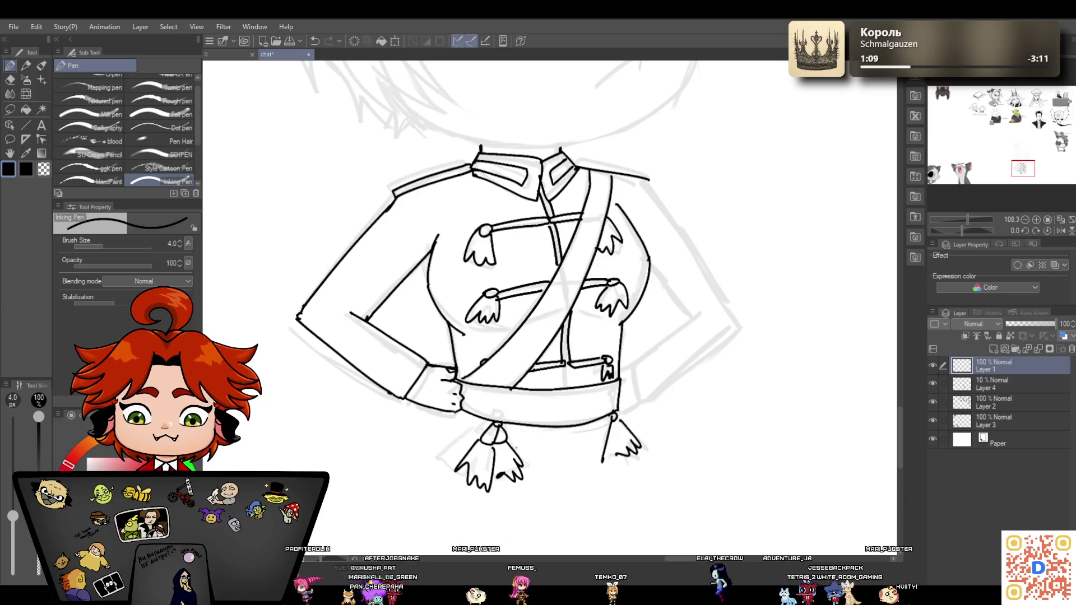
left_click_drag(627, 367, 638, 362)
key("ctrl+z")
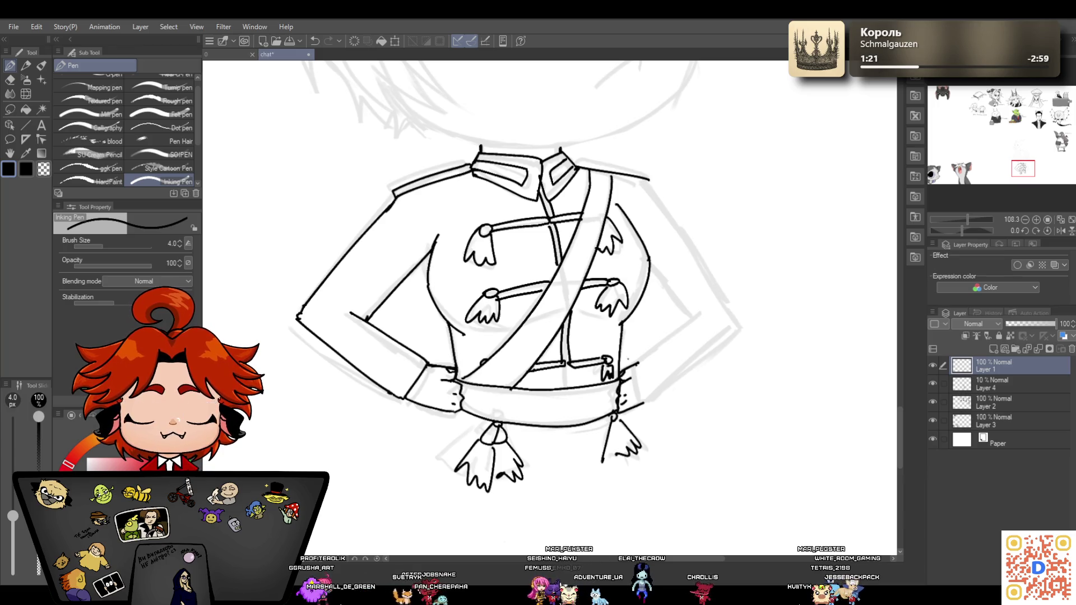
left_click(17, 81)
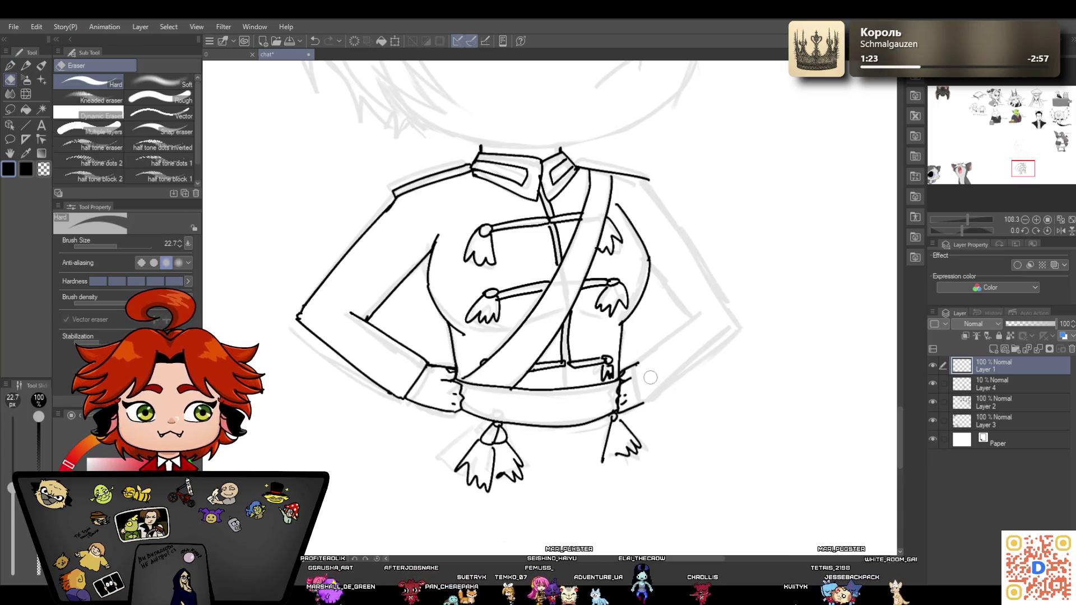
left_click(13, 67)
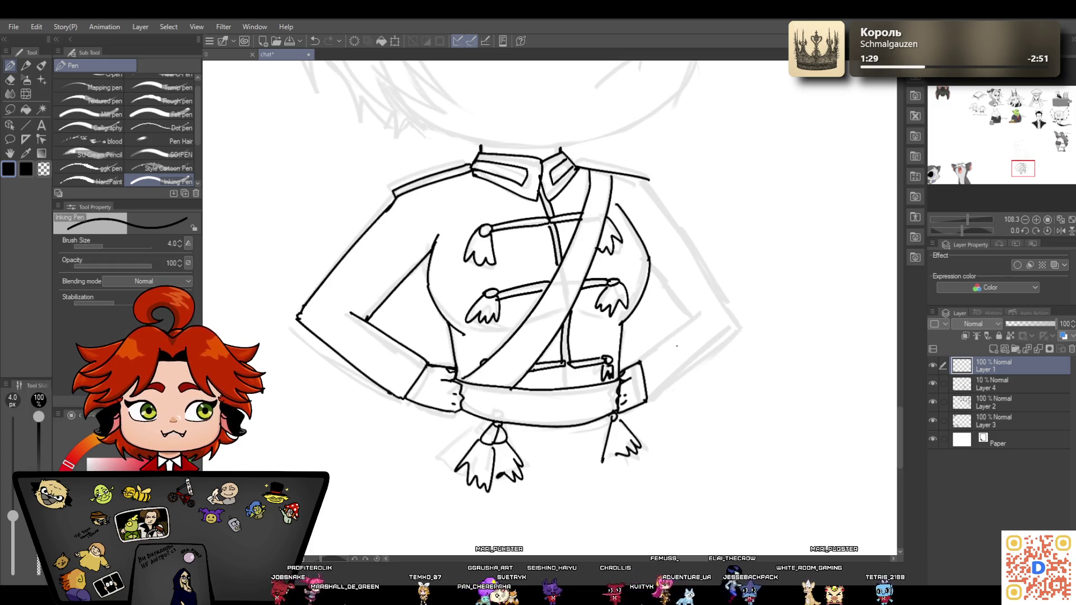
Ink the right arm's waist line, lower edge to the cuff, and outer edge from the shoulder
left_click_drag(650, 354, 708, 315)
mouse_move(645, 401)
left_mouse_down()
mouse_move(744, 331)
mouse_move(663, 284)
left_mouse_up()
left_click_drag(649, 180, 728, 292)
left_click_drag(962, 218, 966, 219)
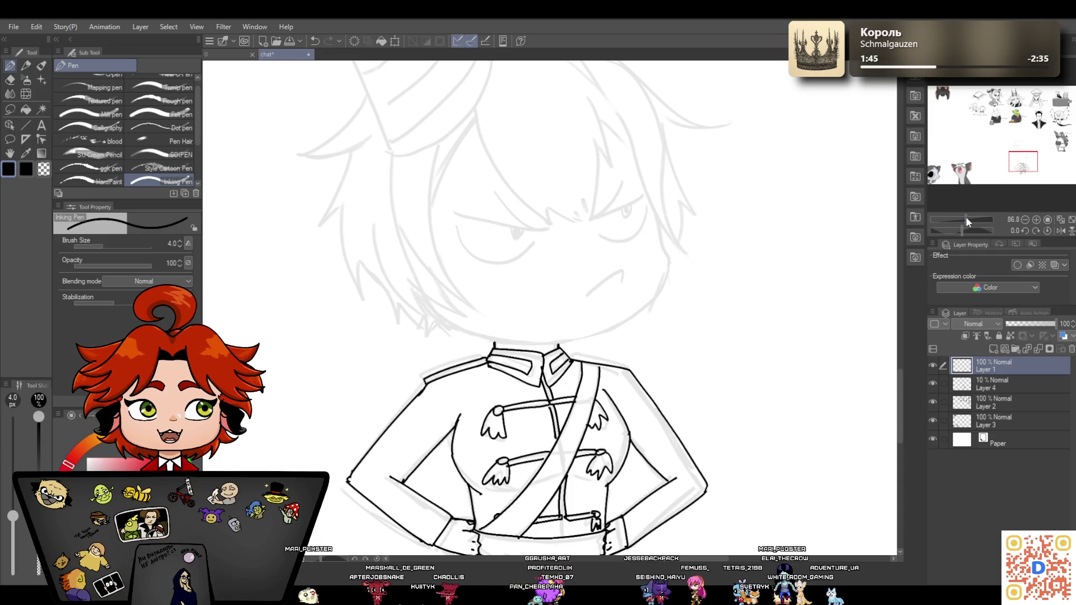
Ink the right shoulder line running out from the collar
scroll(575, 252, "down", 3)
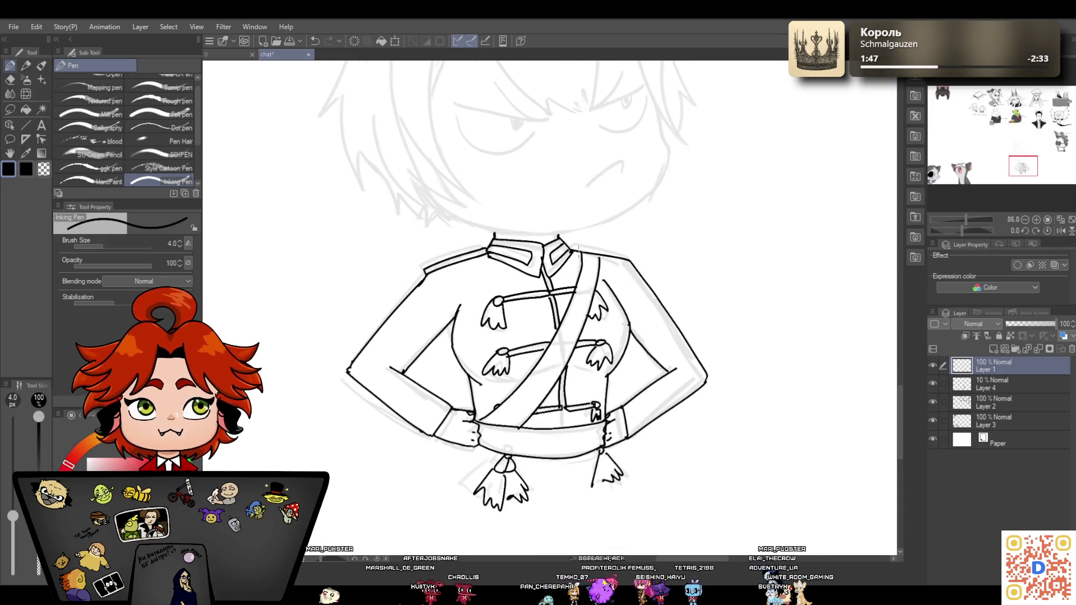
left_click_drag(573, 248, 630, 257)
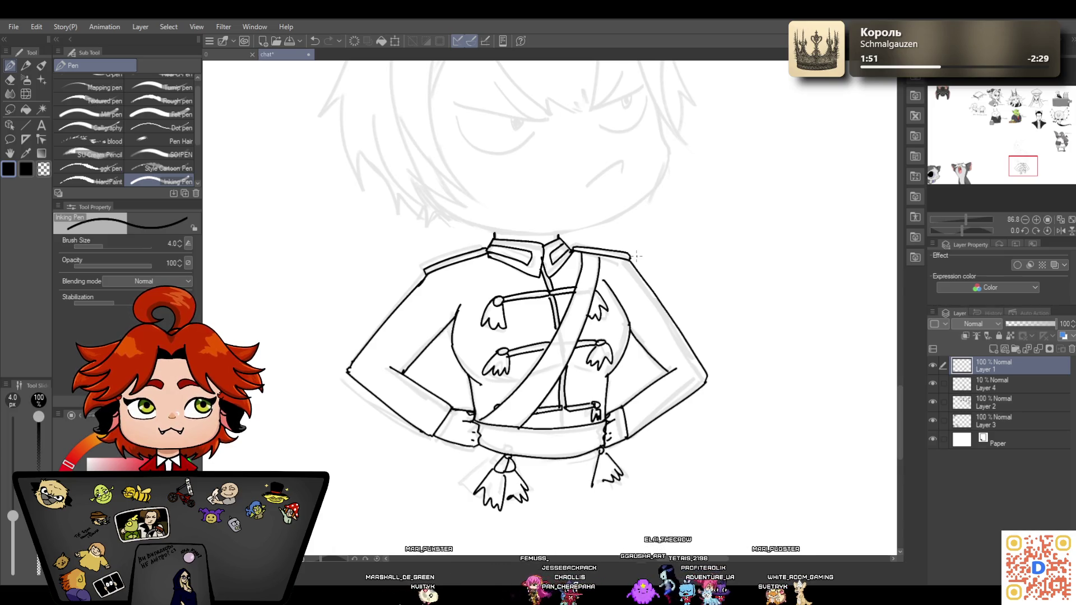
mouse_move(902, 409)
left_mouse_down()
mouse_move(902, 374)
mouse_move(898, 408)
left_mouse_up()
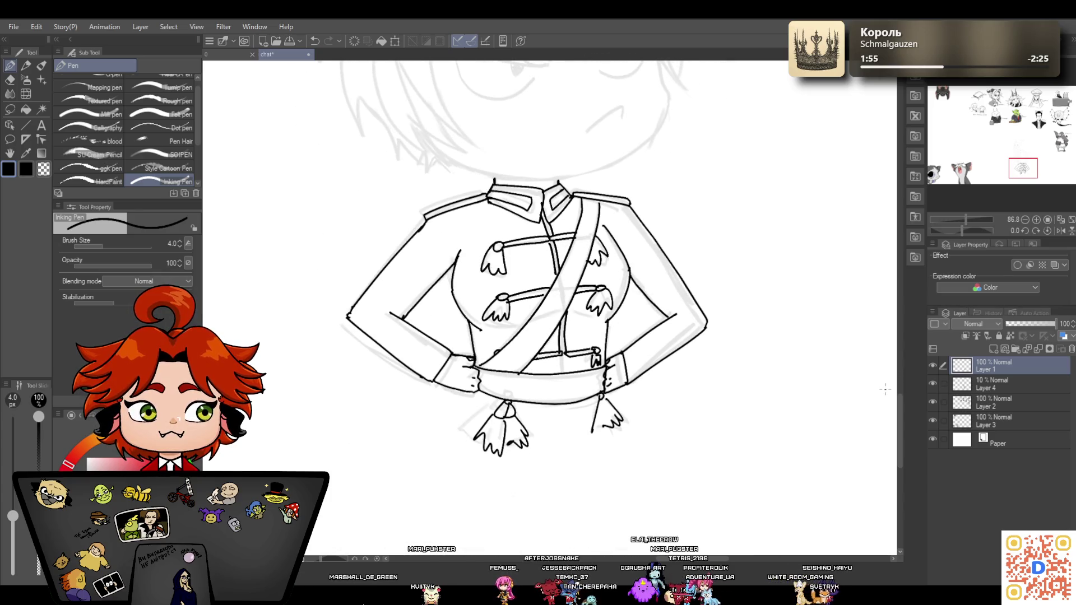
Erase and redraw the inner left-sleeve line until it sits right
key("e")
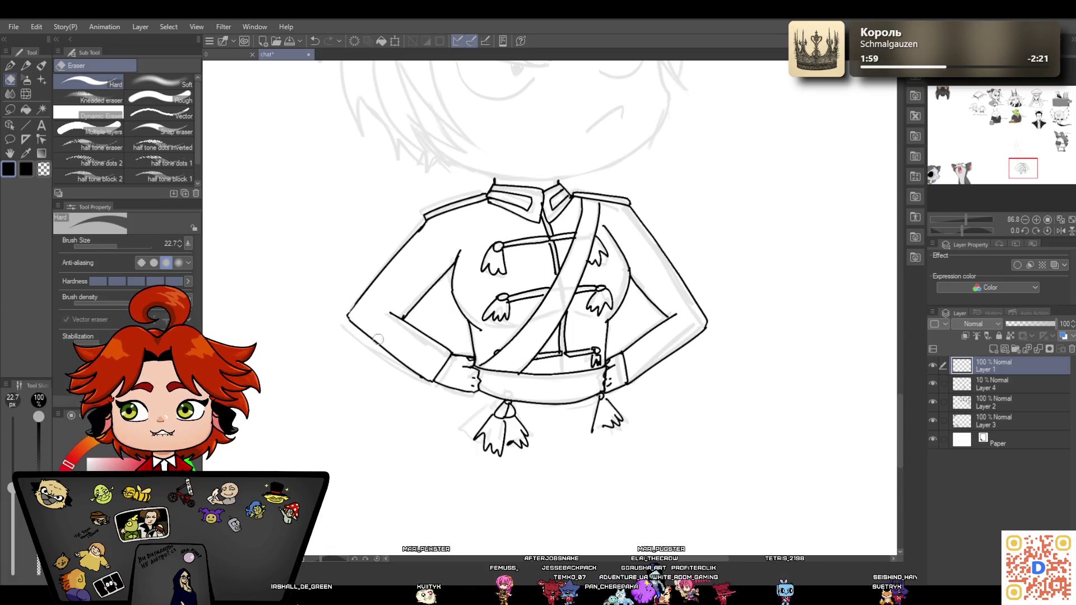
left_click_drag(407, 314, 450, 258)
key("p")
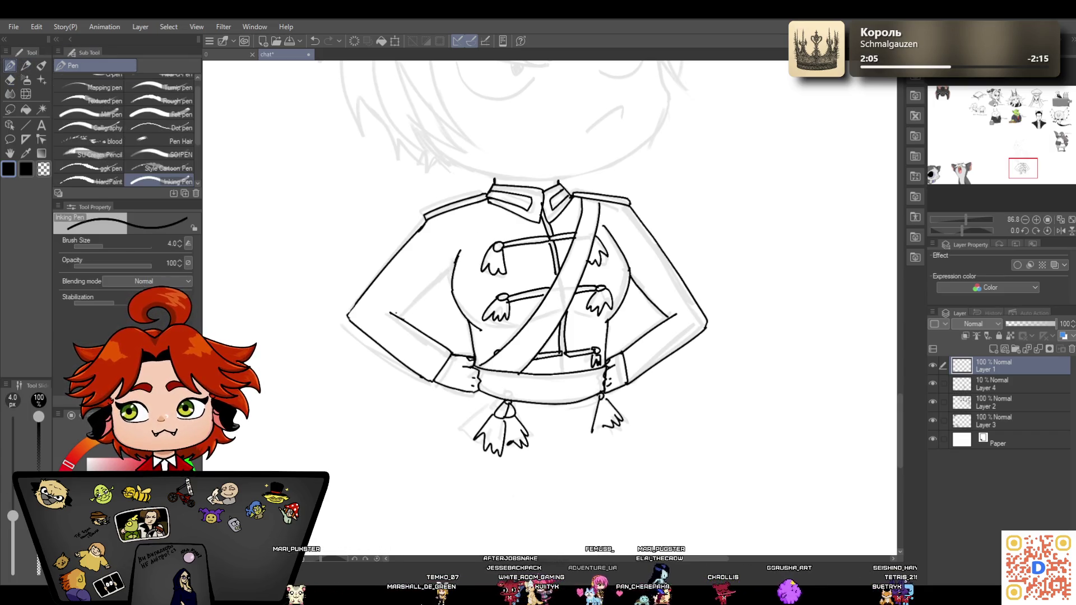
left_click_drag(395, 314, 458, 252)
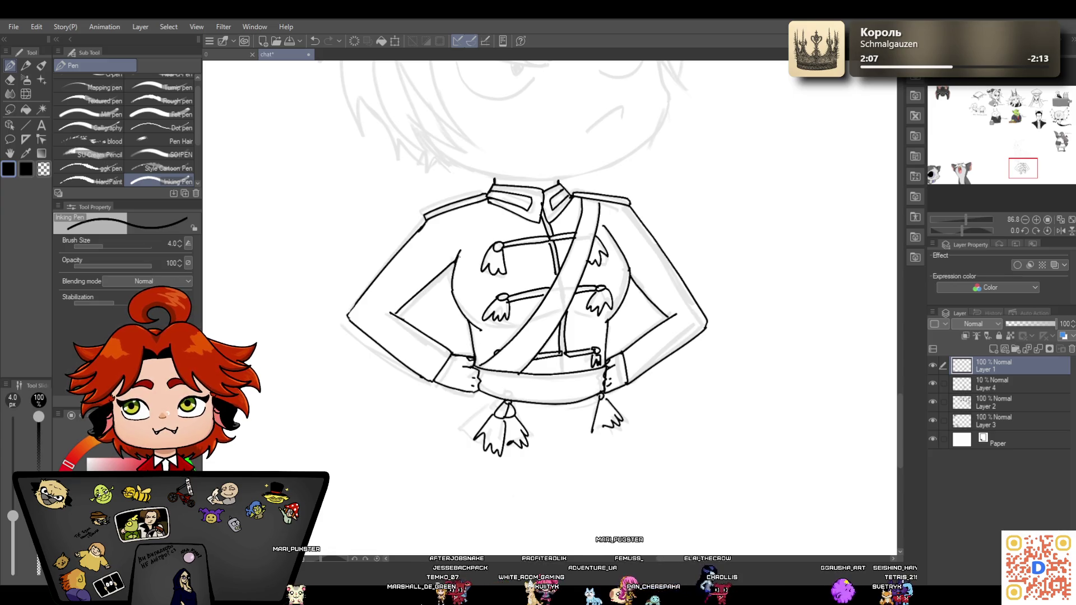
left_click(315, 42)
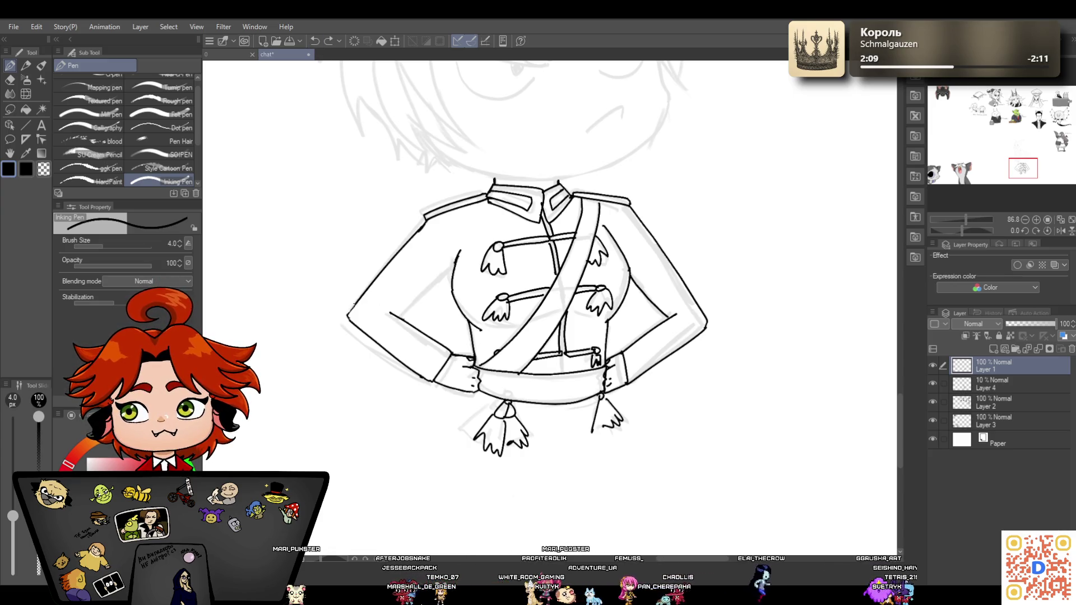
left_click_drag(399, 317, 456, 270)
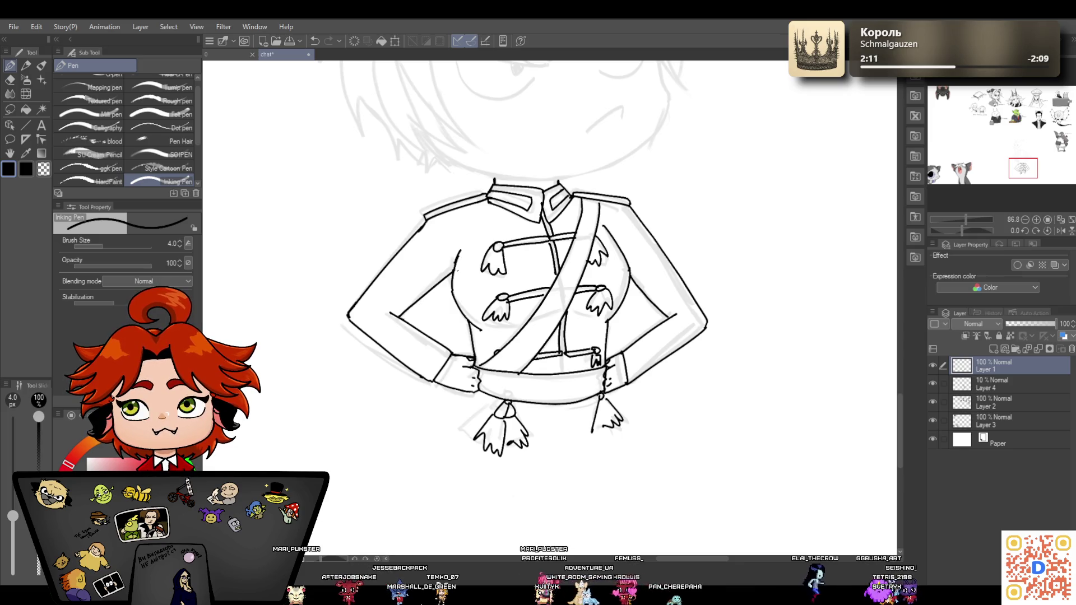
left_click(14, 78)
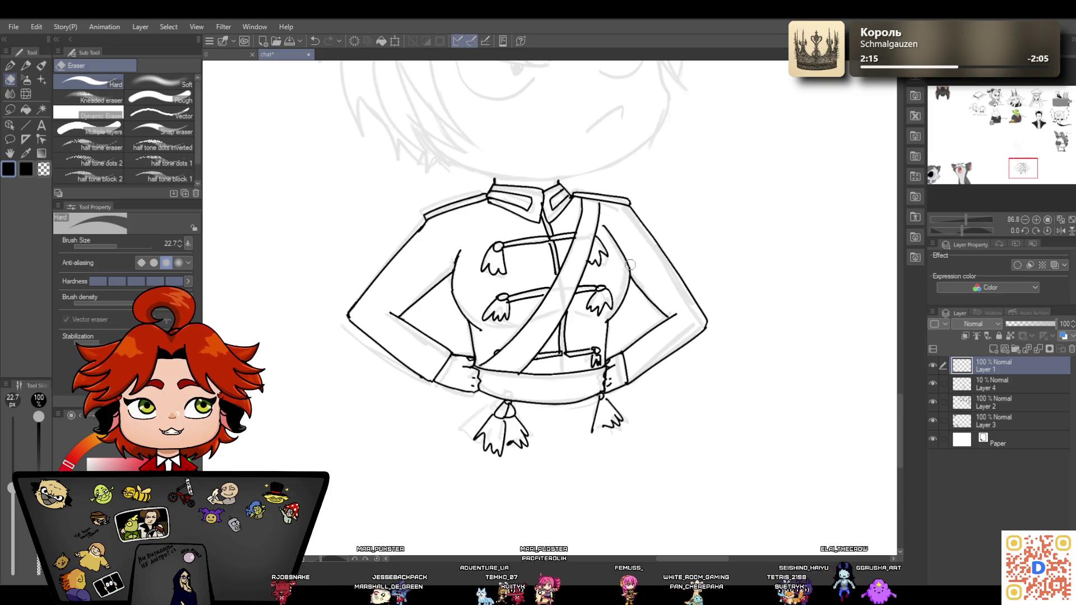
left_click(11, 66)
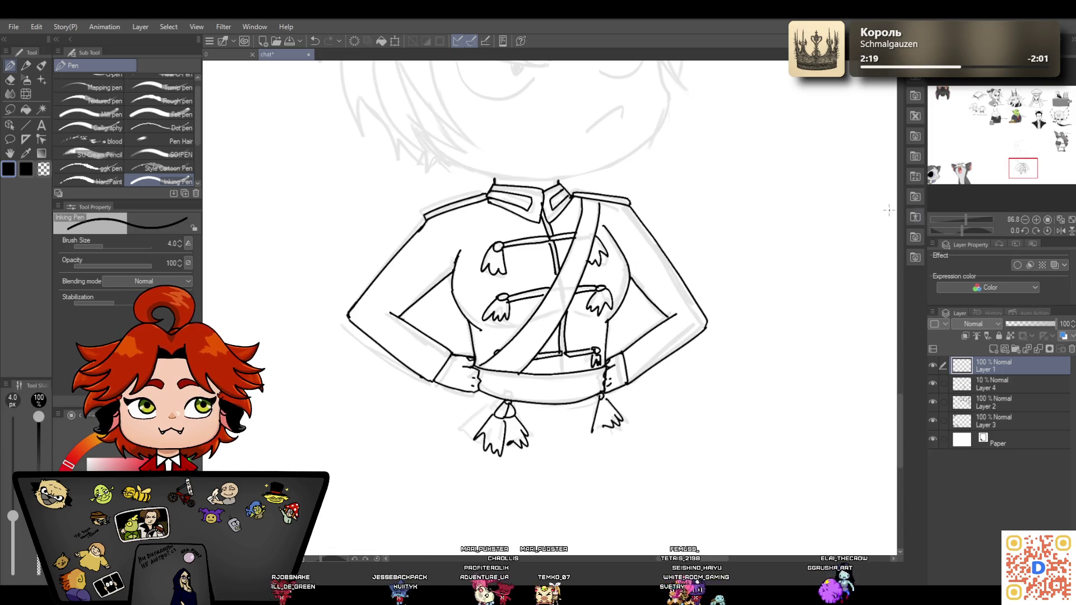
Ink the collar's top edge with a darker, thicker line
left_click_drag(964, 220, 960, 221)
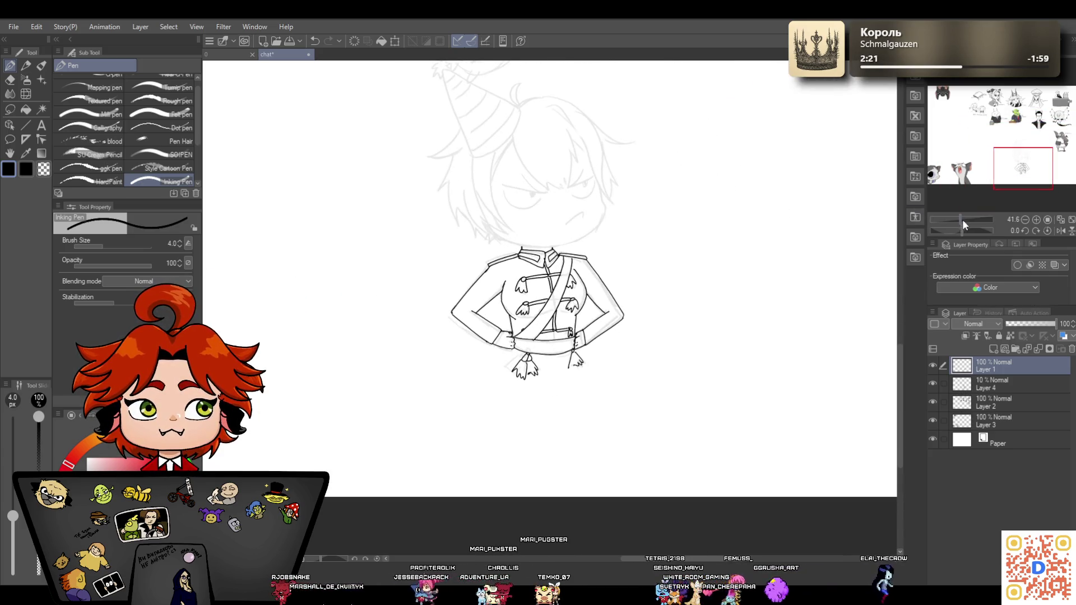
left_click_drag(899, 351, 905, 306)
left_click_drag(960, 219, 970, 221)
mouse_move(456, 363)
left_mouse_down()
mouse_move(557, 367)
mouse_move(464, 362)
left_mouse_up()
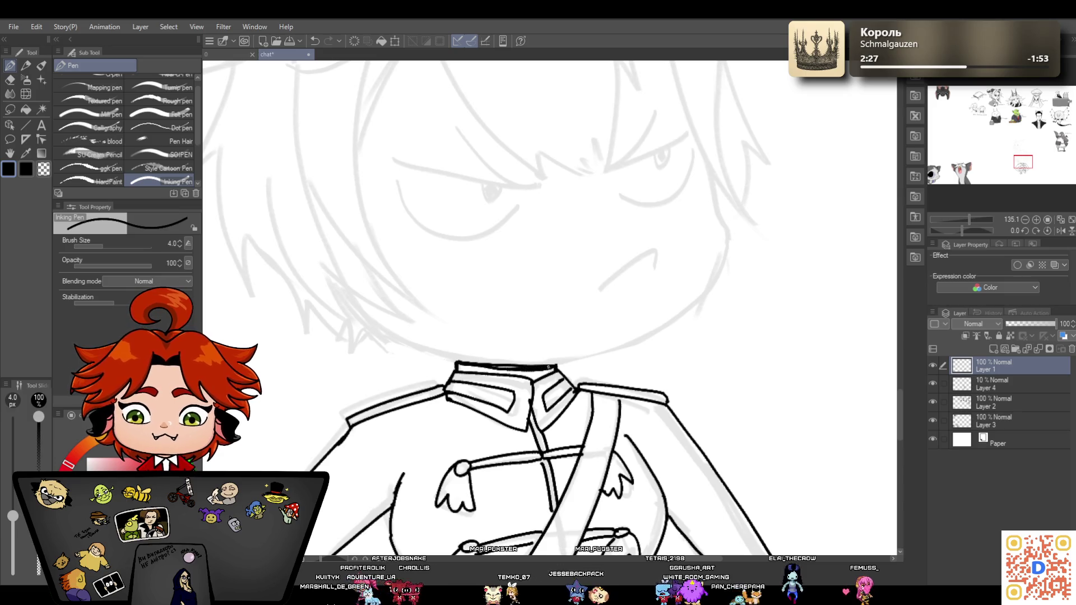
left_click_drag(475, 360, 506, 366)
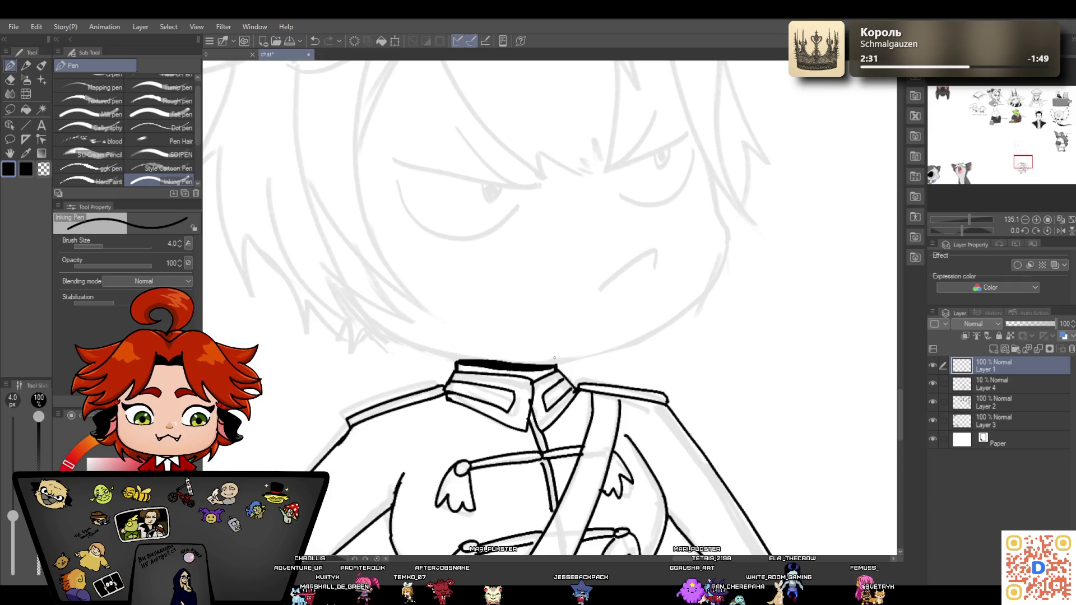
Erase the inked left forearm and the arm and hand lines at the belt
left_click_drag(966, 219, 957, 213)
left_click(11, 80)
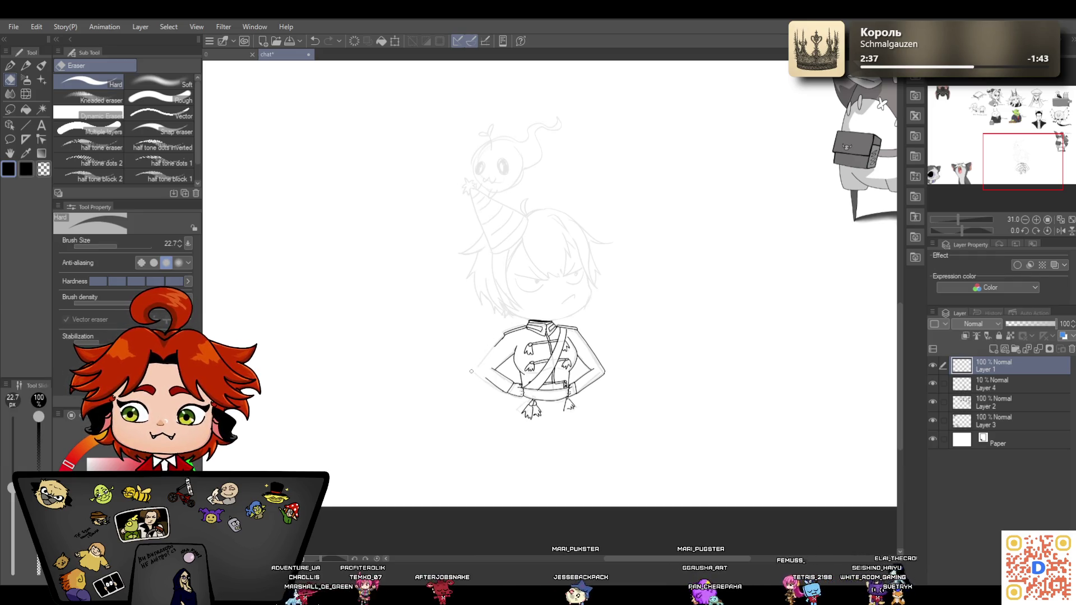
left_click_drag(959, 220, 963, 221)
scroll(900, 359, "down", 3)
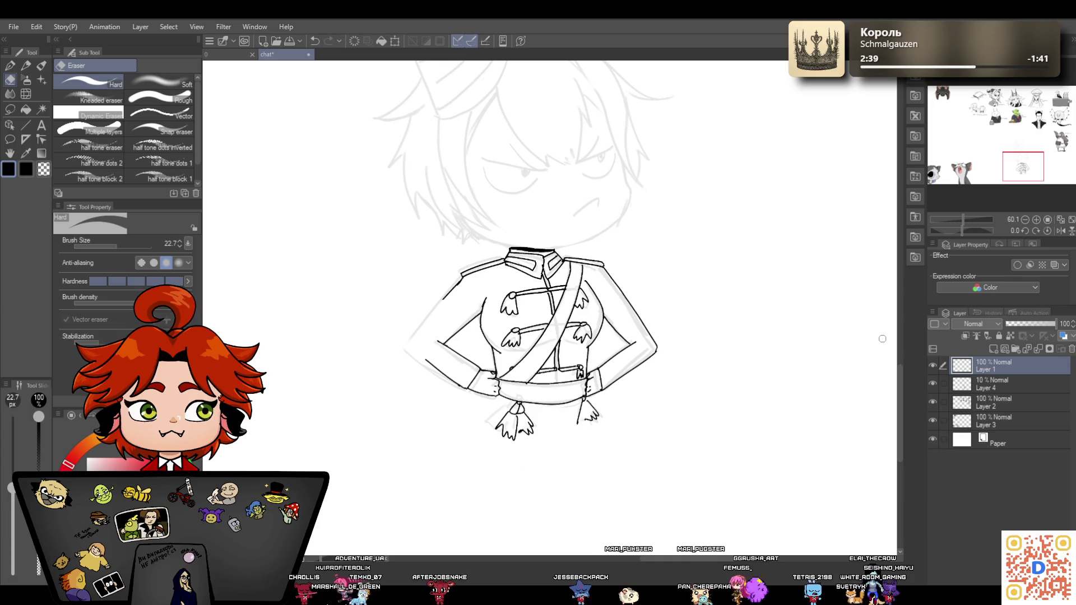
mouse_move(468, 339)
left_mouse_down()
mouse_move(435, 394)
mouse_move(459, 312)
mouse_move(492, 399)
mouse_move(491, 380)
mouse_move(438, 327)
mouse_move(463, 340)
left_mouse_up()
mouse_move(598, 386)
left_mouse_down()
mouse_move(615, 358)
mouse_move(622, 381)
mouse_move(626, 308)
mouse_move(617, 319)
left_mouse_up()
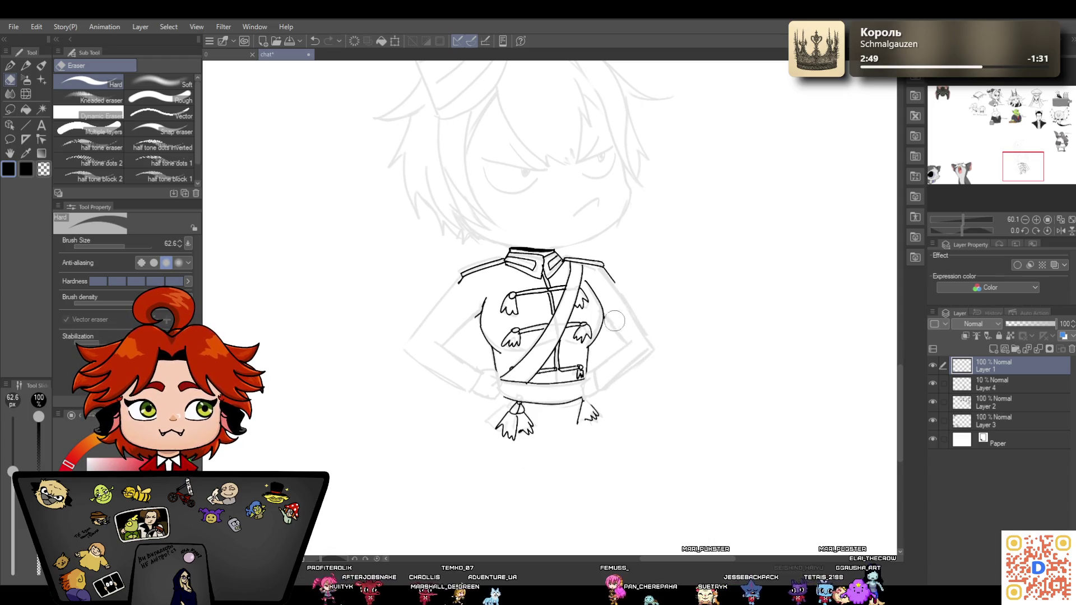
key("p")
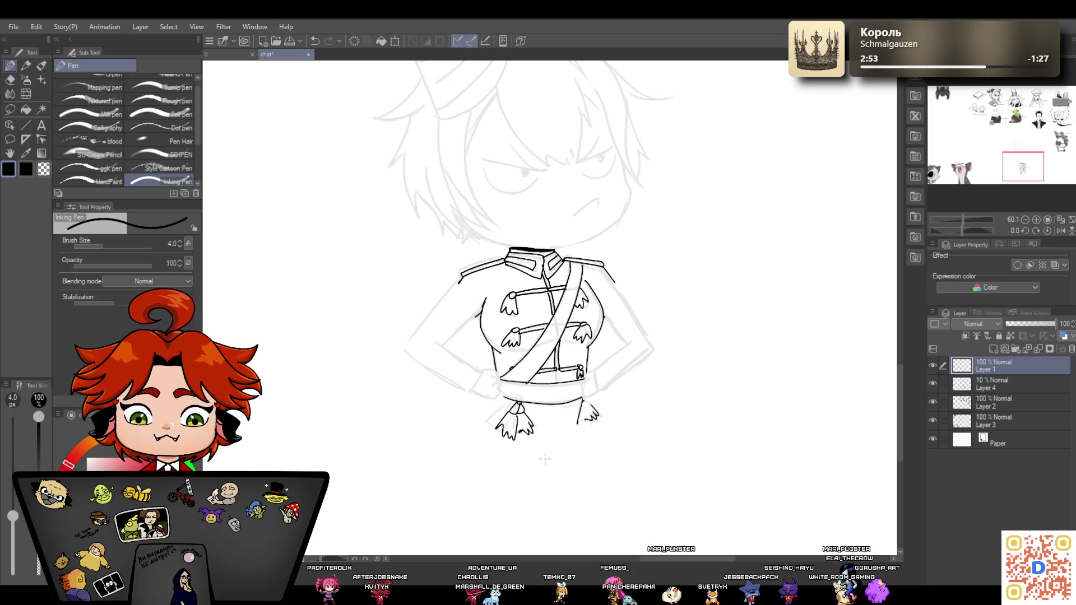
left_click(995, 383)
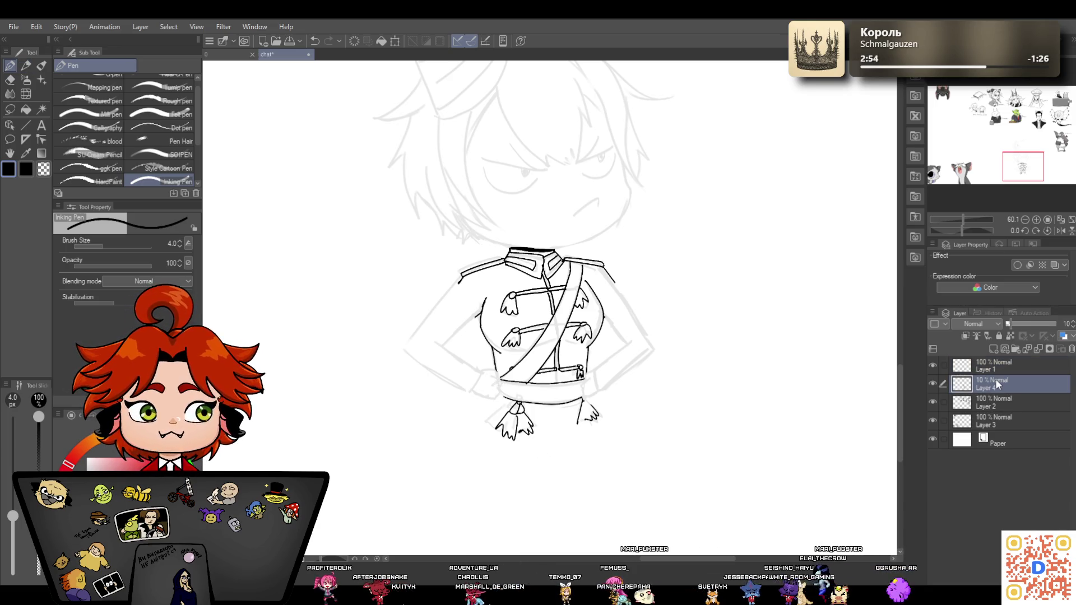
On Layer 4, wipe the sketched hand-on-hip arm strokes left and right of the torso with the hard eraser
left_click(26, 66)
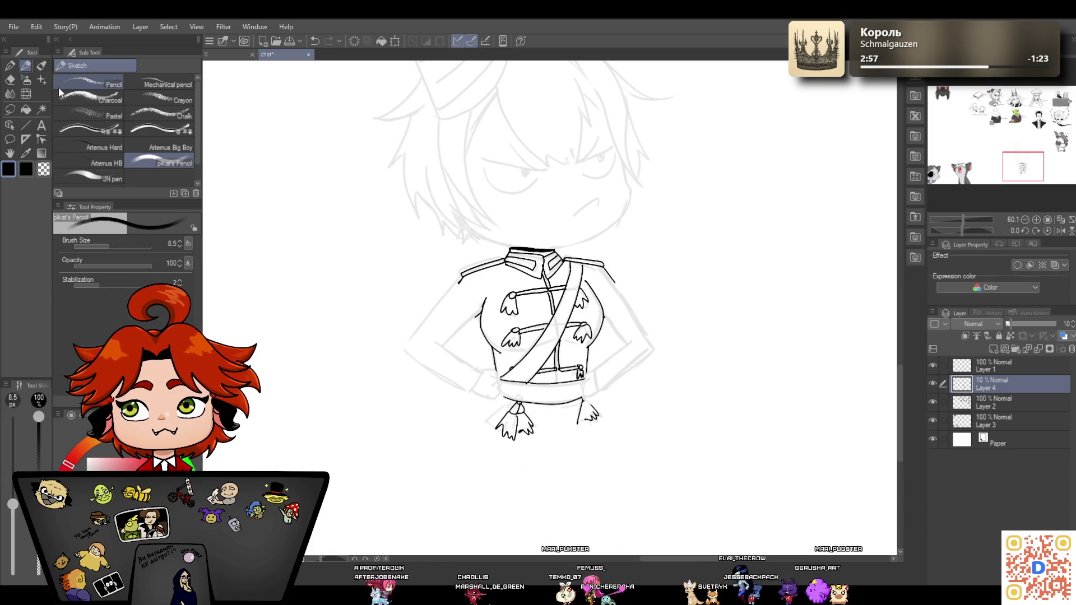
left_click(10, 80)
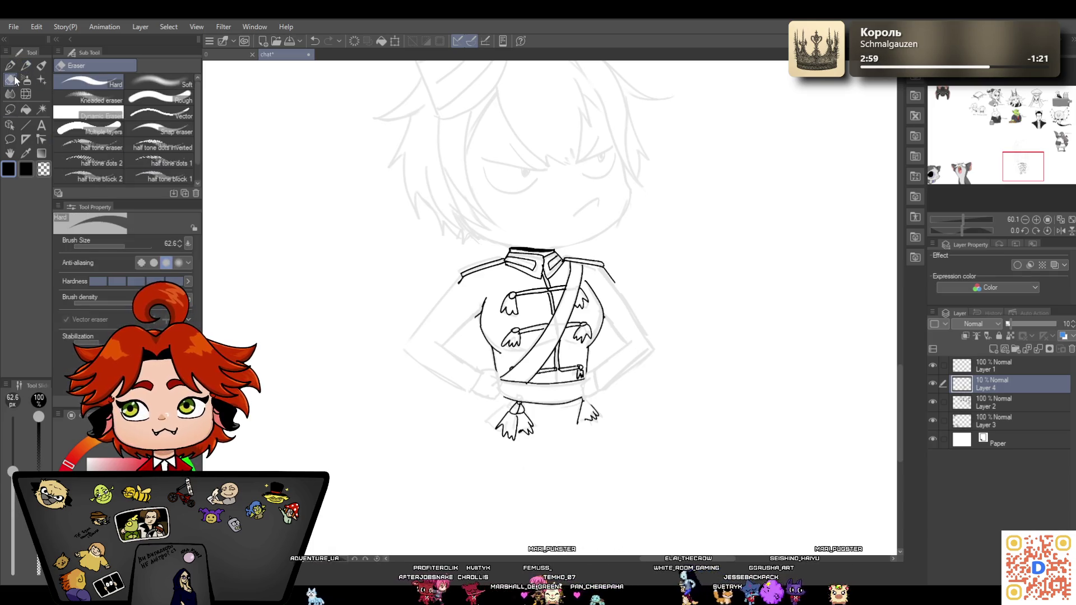
mouse_move(612, 350)
left_mouse_down()
mouse_move(629, 316)
mouse_move(619, 329)
mouse_move(614, 318)
left_mouse_up()
mouse_move(482, 392)
left_mouse_down()
mouse_move(474, 387)
mouse_move(492, 392)
mouse_move(427, 350)
mouse_move(447, 343)
mouse_move(458, 308)
mouse_move(466, 337)
left_mouse_up()
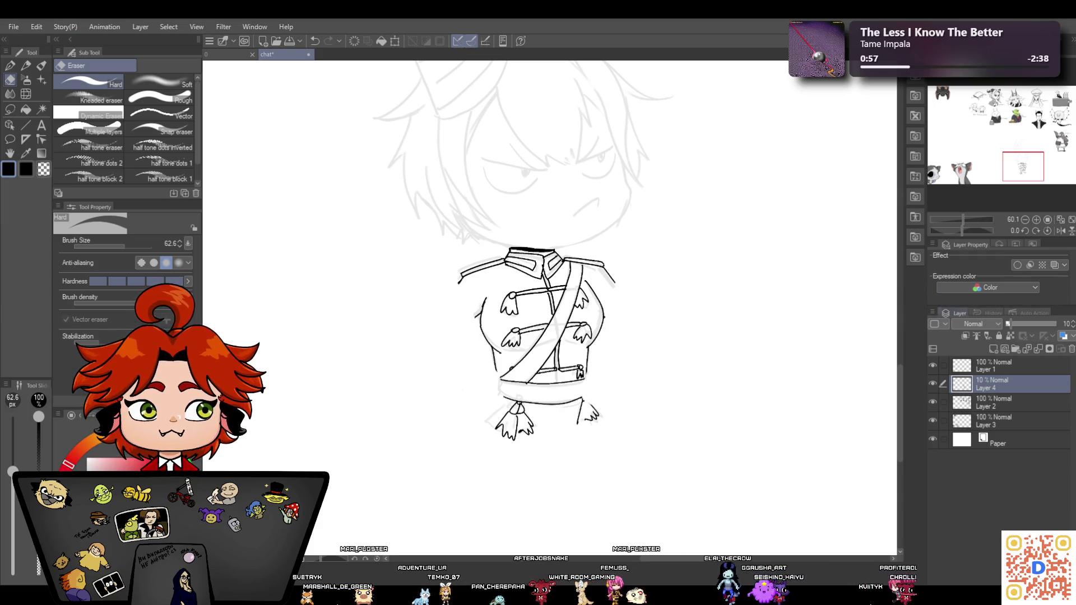
left_click_drag(962, 219, 957, 220)
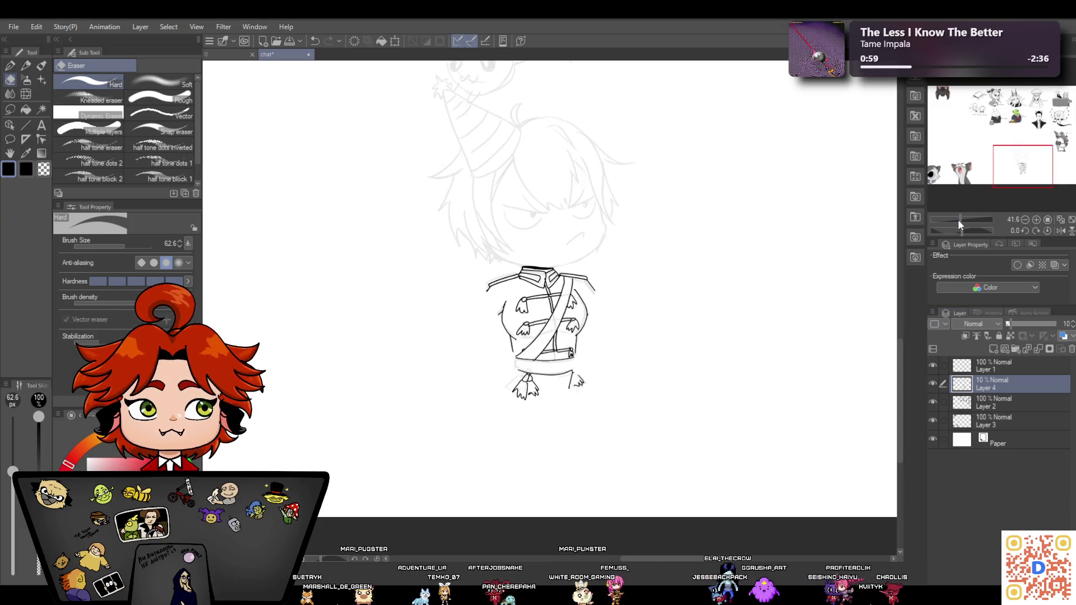
Zoom out and switch to the '0' chibi character document
left_click_drag(900, 368, 904, 329)
left_click(956, 220)
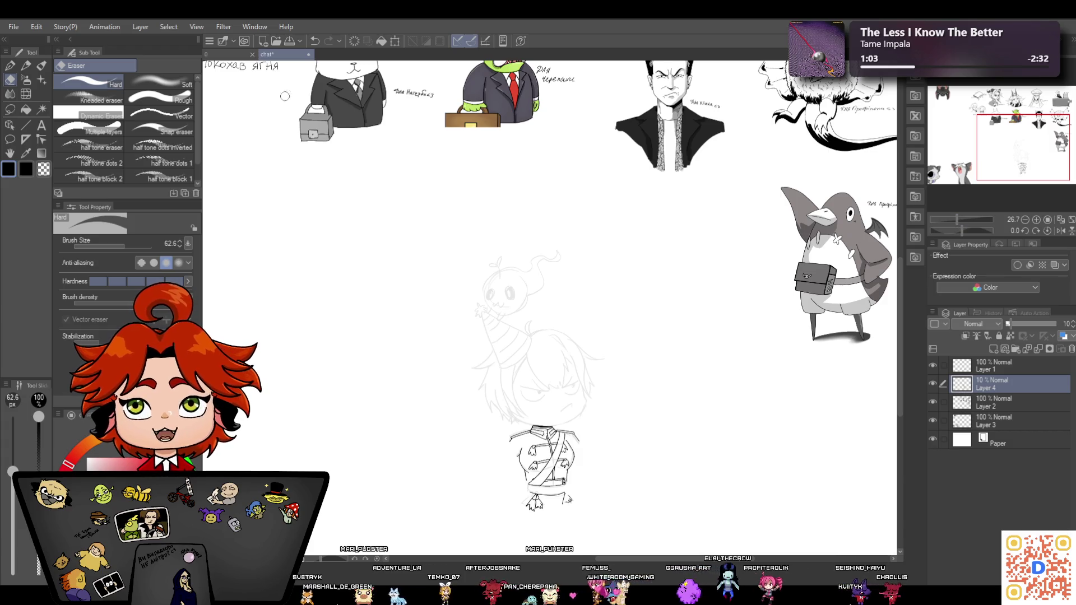
left_click(220, 55)
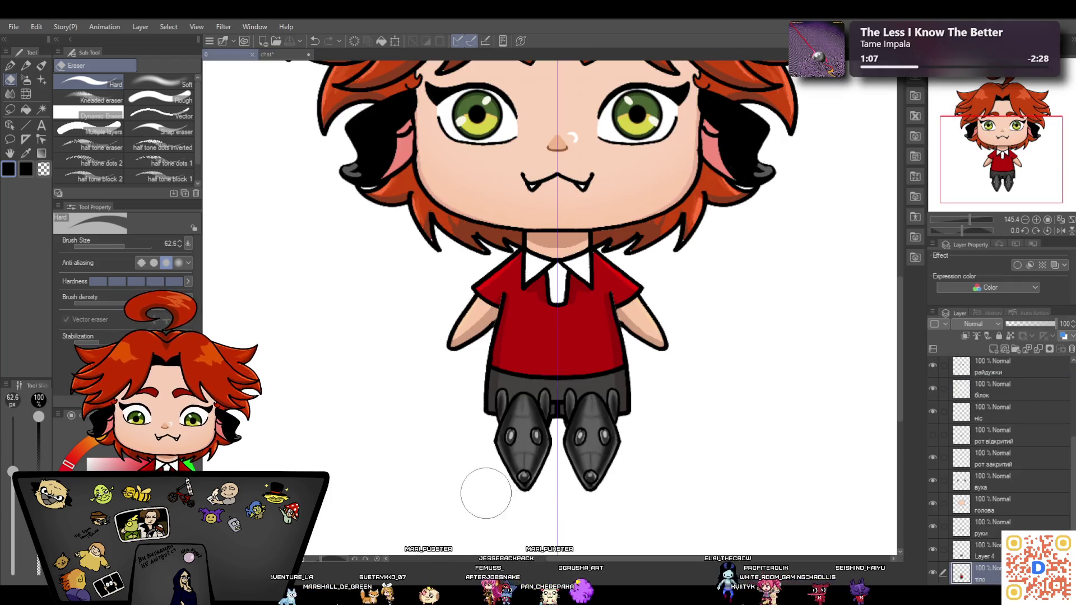
left_click_drag(975, 224, 971, 224)
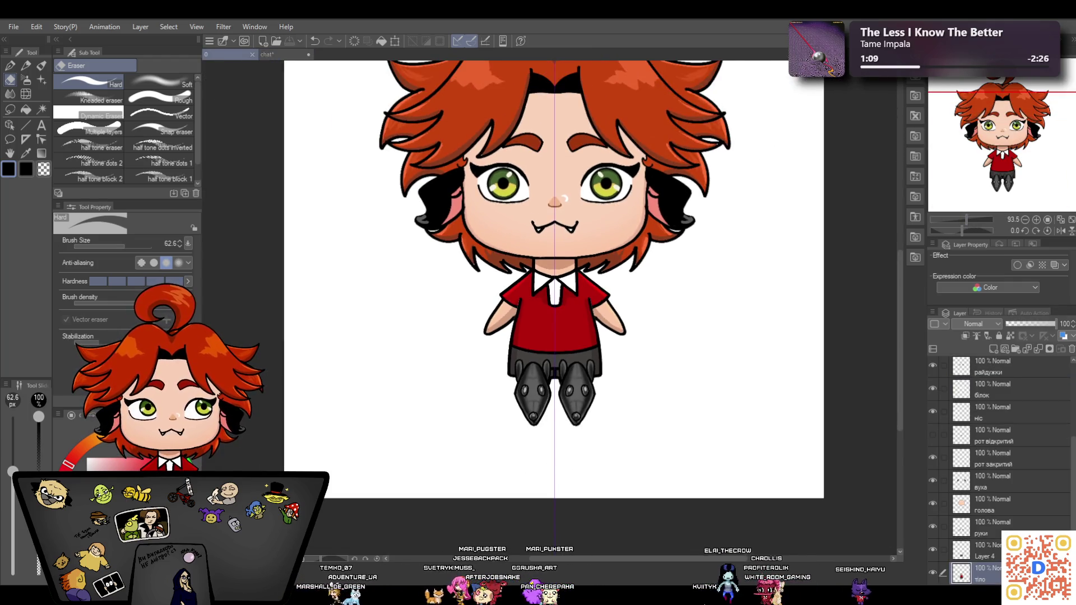
Show the rat-shoe reference in Sub View, select Layer 4 and zoom in on the feet
left_click(975, 67)
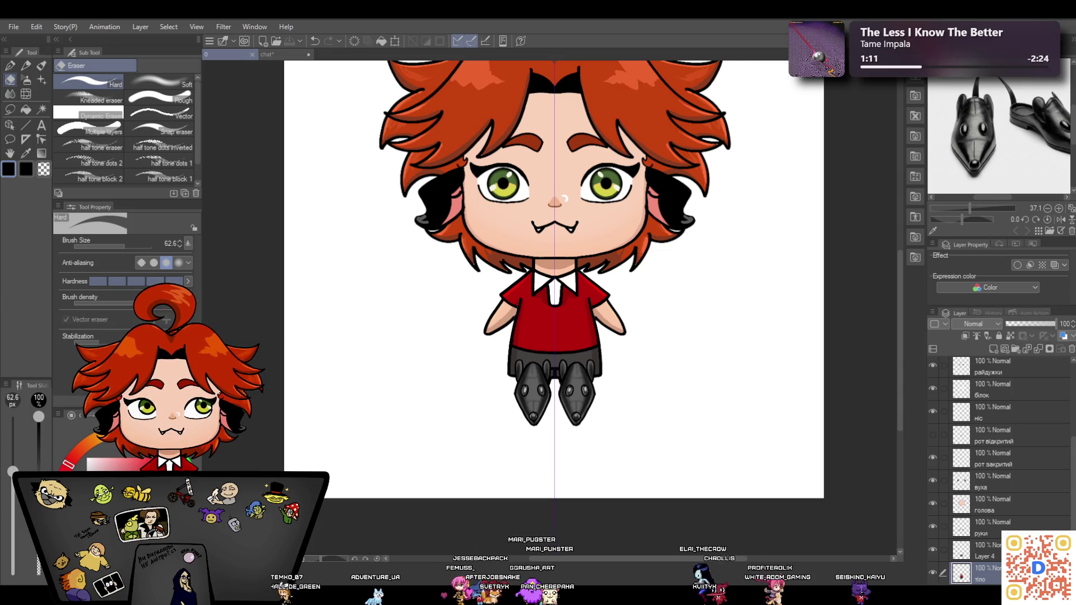
left_click(953, 67)
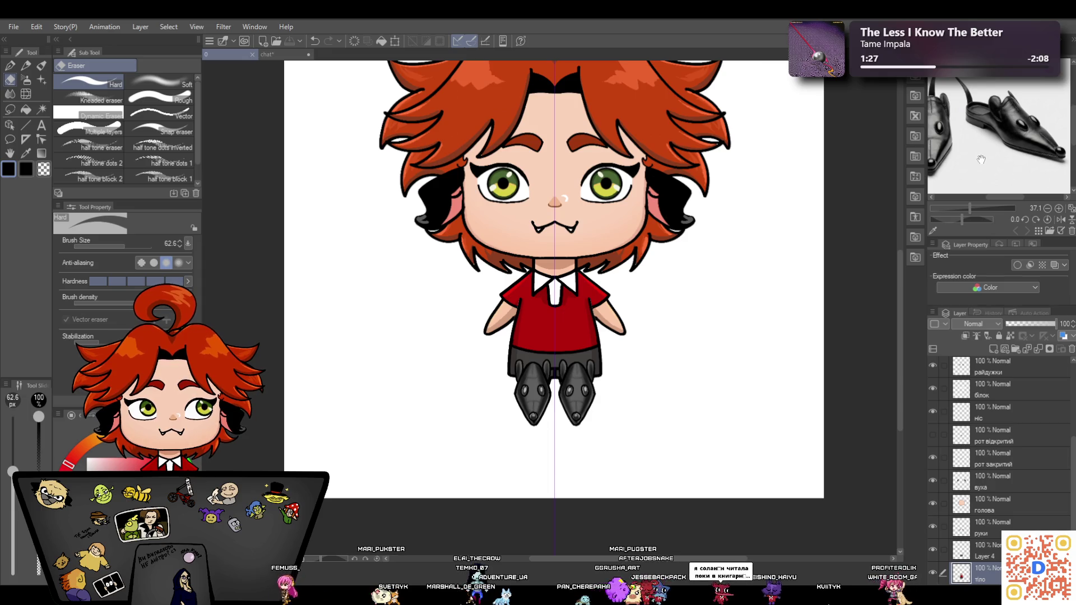
left_click_drag(980, 159, 1023, 156)
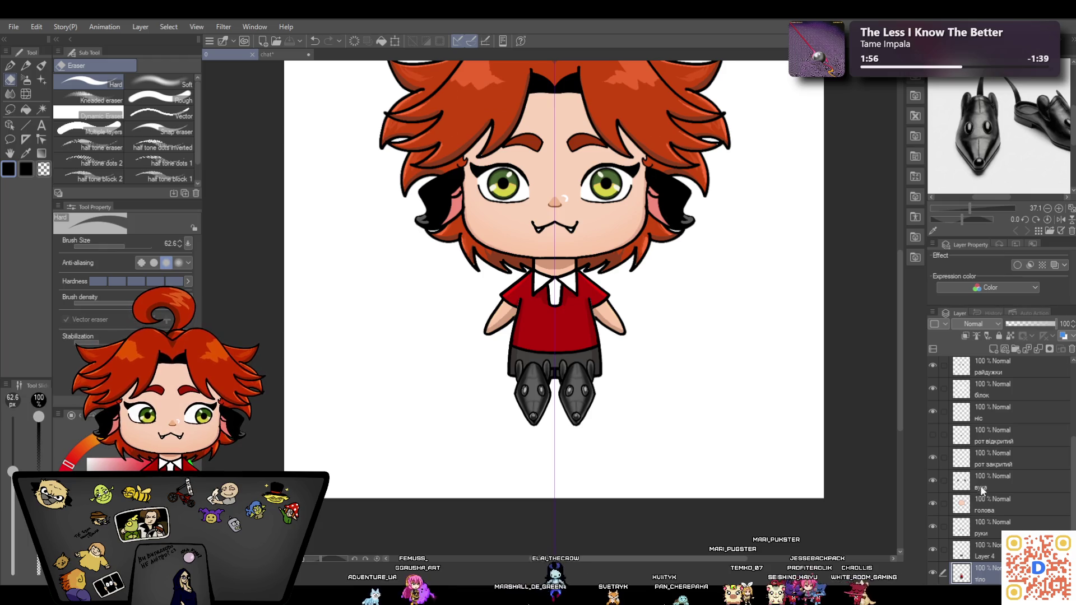
left_click(987, 555)
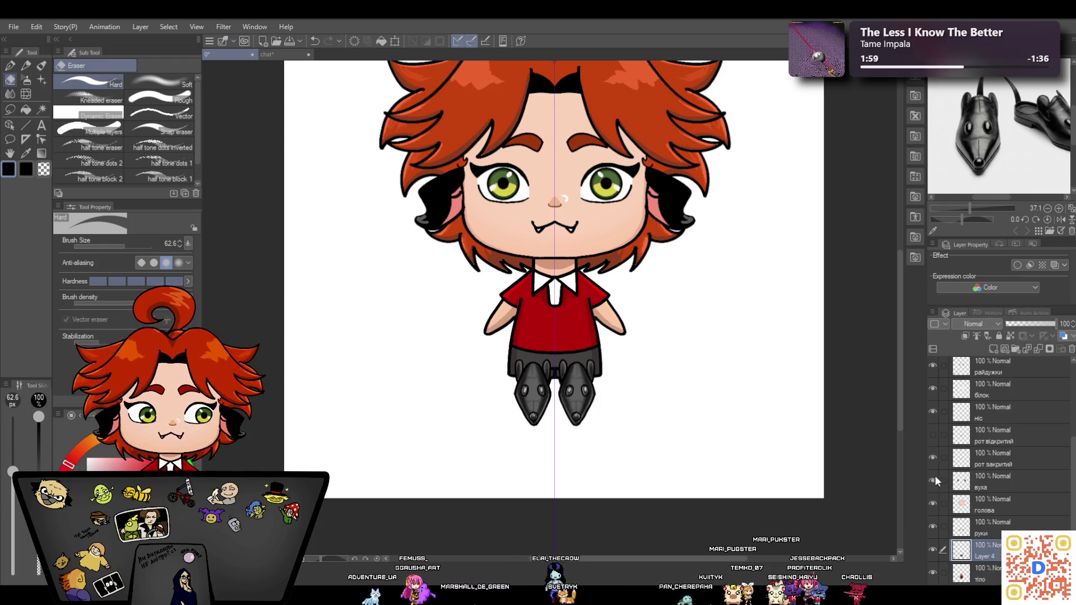
scroll(902, 413, "down", 1)
scroll(900, 413, "down", 3)
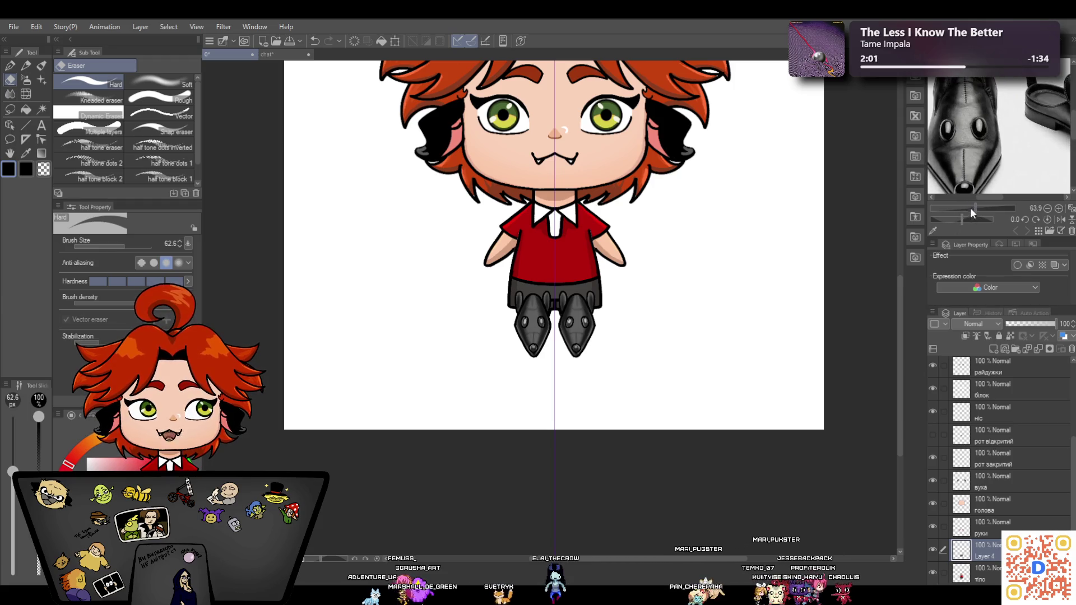
left_click_drag(971, 210, 968, 209)
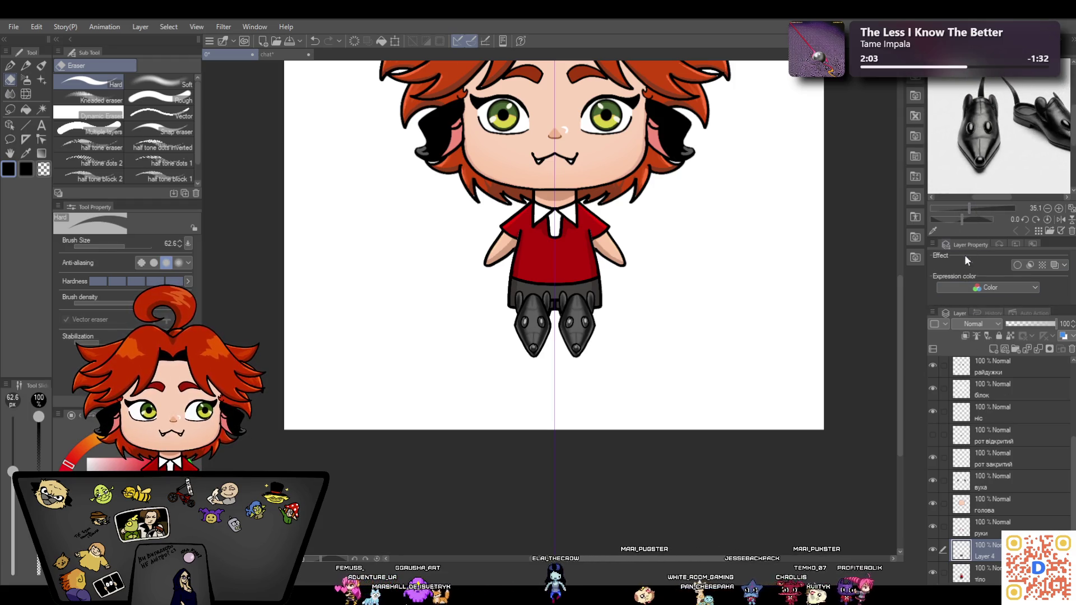
left_click_drag(965, 219, 979, 221)
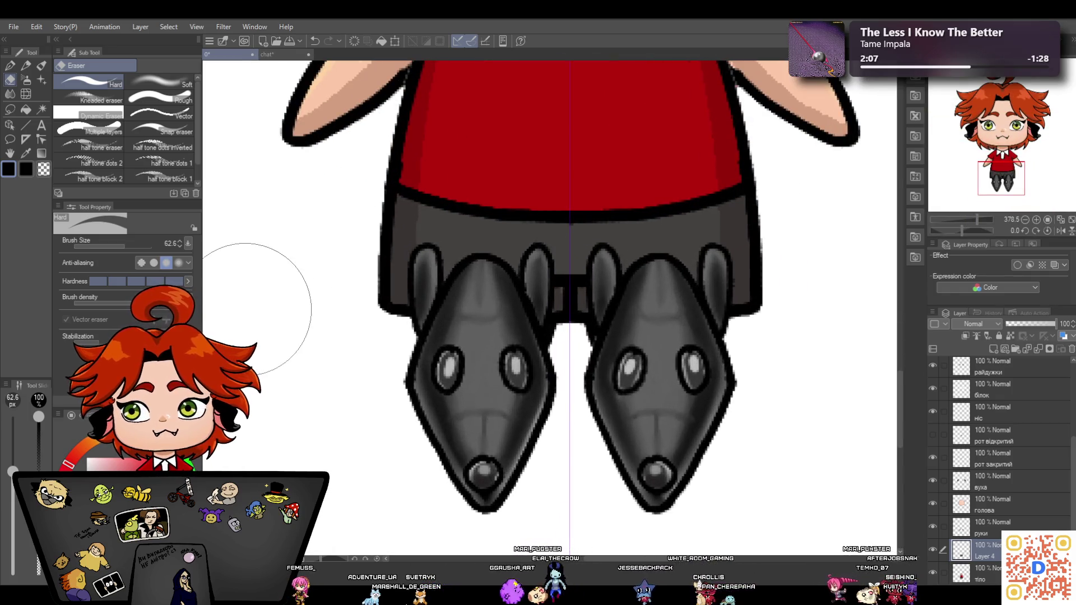
Paint white highlights on the rat shoes' heads with a thick paint brush, undoing the last two snout strokes
left_click(89, 465)
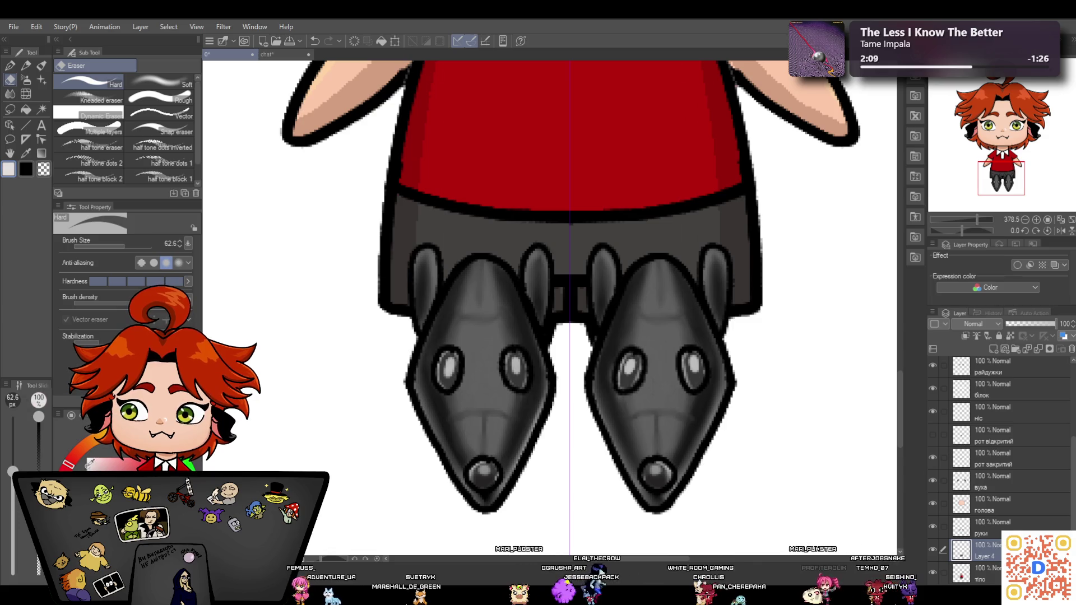
left_click(26, 67)
left_click(101, 176)
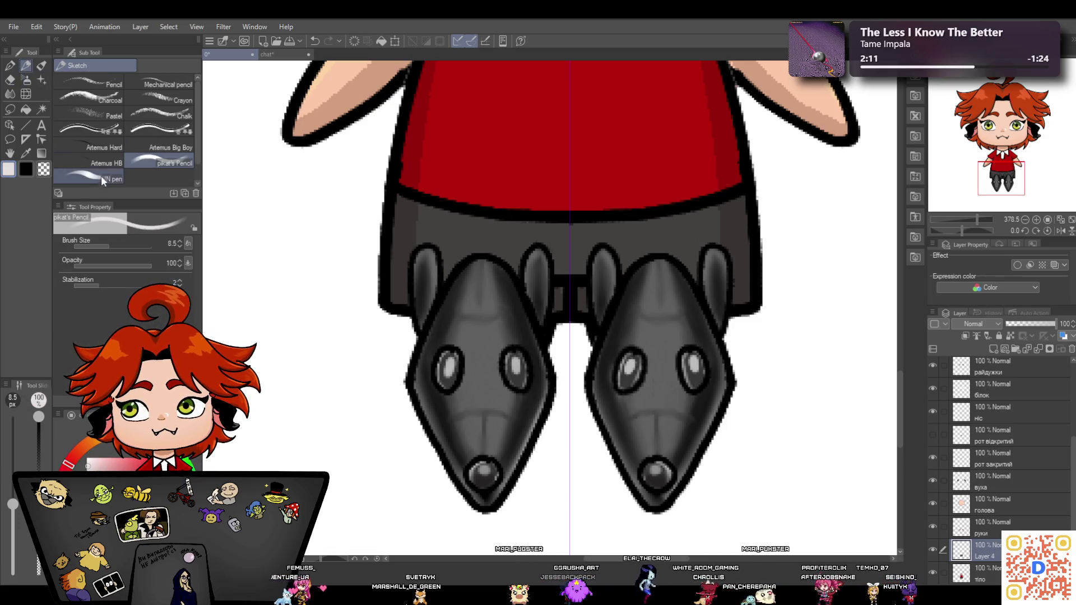
left_click(40, 67)
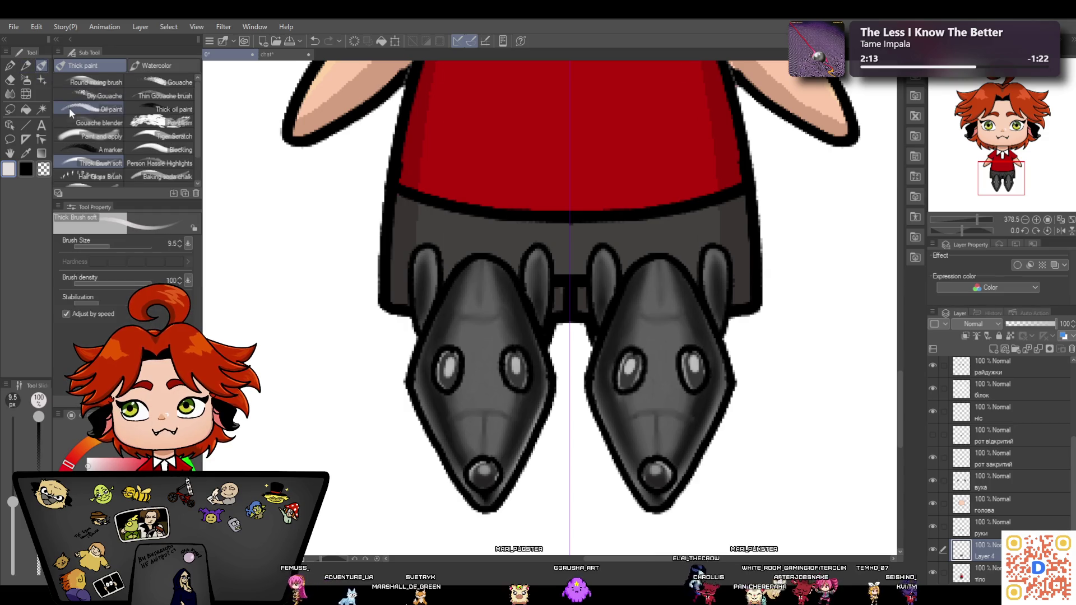
left_click_drag(475, 336, 485, 395)
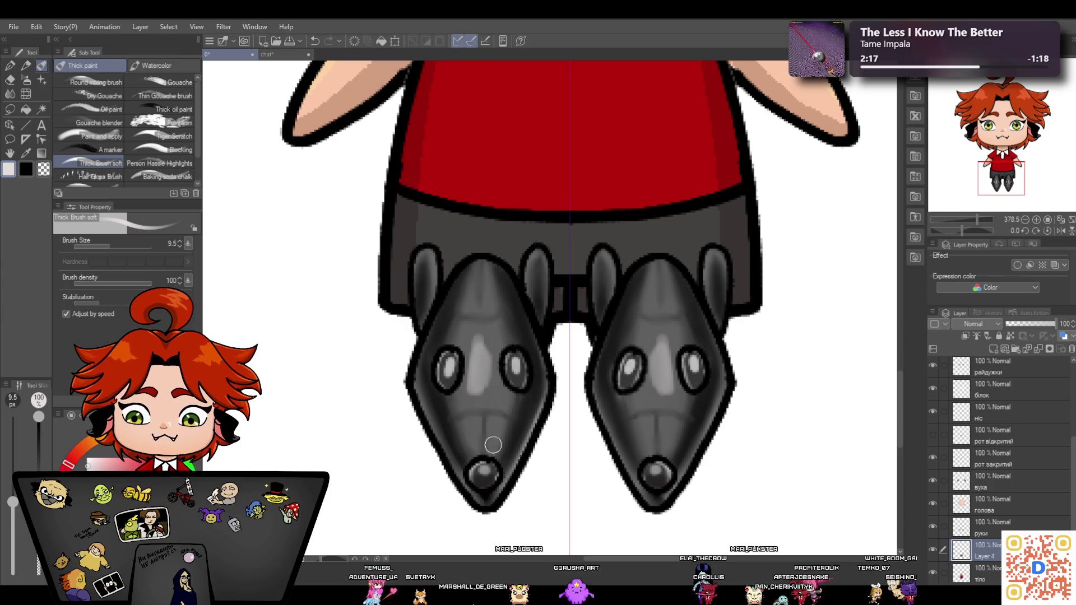
left_click_drag(461, 339, 475, 365)
left_click_drag(472, 284, 473, 381)
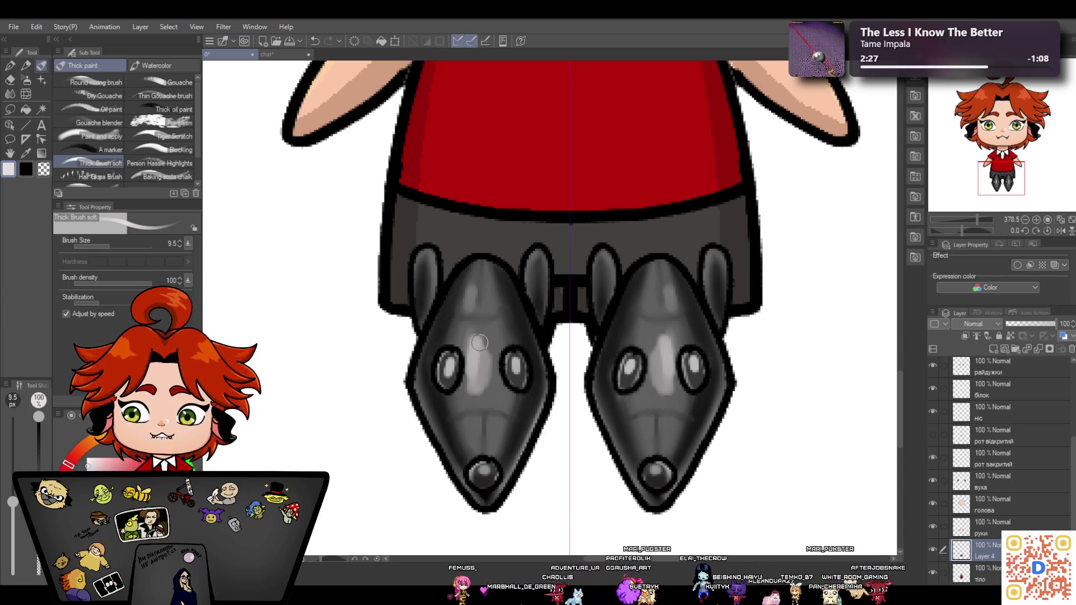
mouse_move(464, 352)
left_mouse_down()
mouse_move(482, 370)
mouse_move(469, 395)
mouse_move(475, 358)
left_mouse_up()
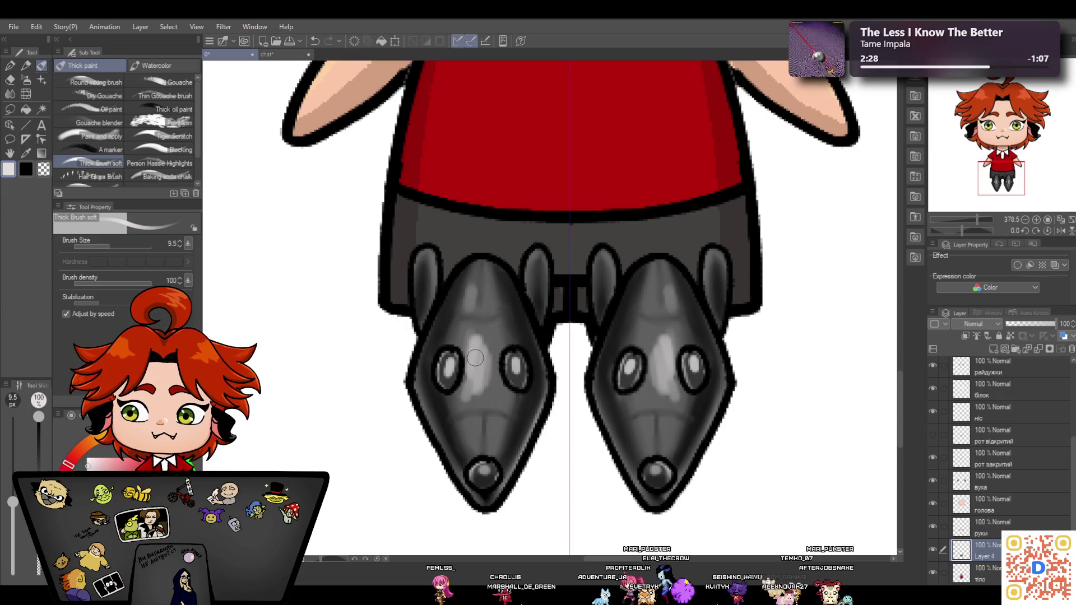
left_click(316, 42)
left_click(317, 41)
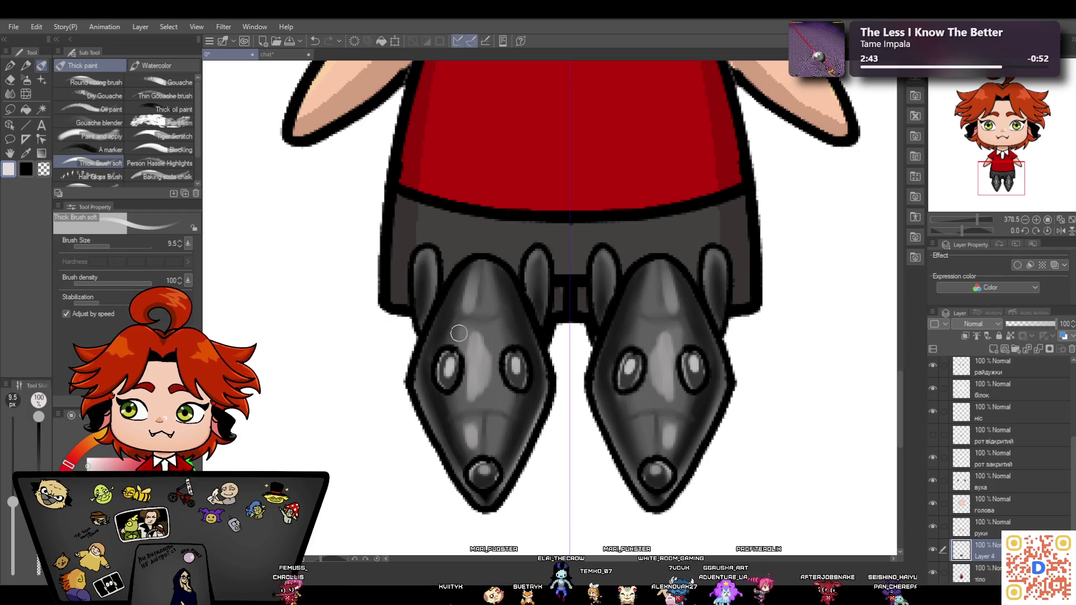
Smooth the grey shading on both rat heads with the Blend tool
left_click(11, 94)
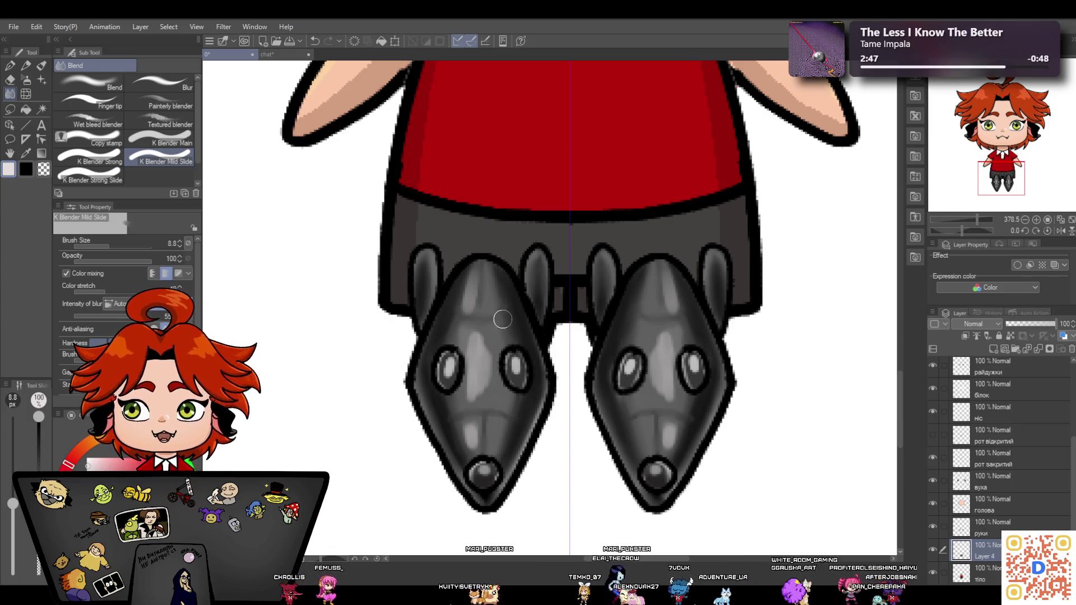
mouse_move(470, 300)
left_mouse_down()
mouse_move(473, 345)
mouse_move(482, 336)
mouse_move(468, 387)
mouse_move(481, 386)
mouse_move(490, 356)
mouse_move(467, 307)
mouse_move(477, 262)
mouse_move(471, 442)
mouse_move(488, 337)
mouse_move(461, 397)
mouse_move(491, 324)
left_mouse_up()
left_click_drag(667, 405, 667, 302)
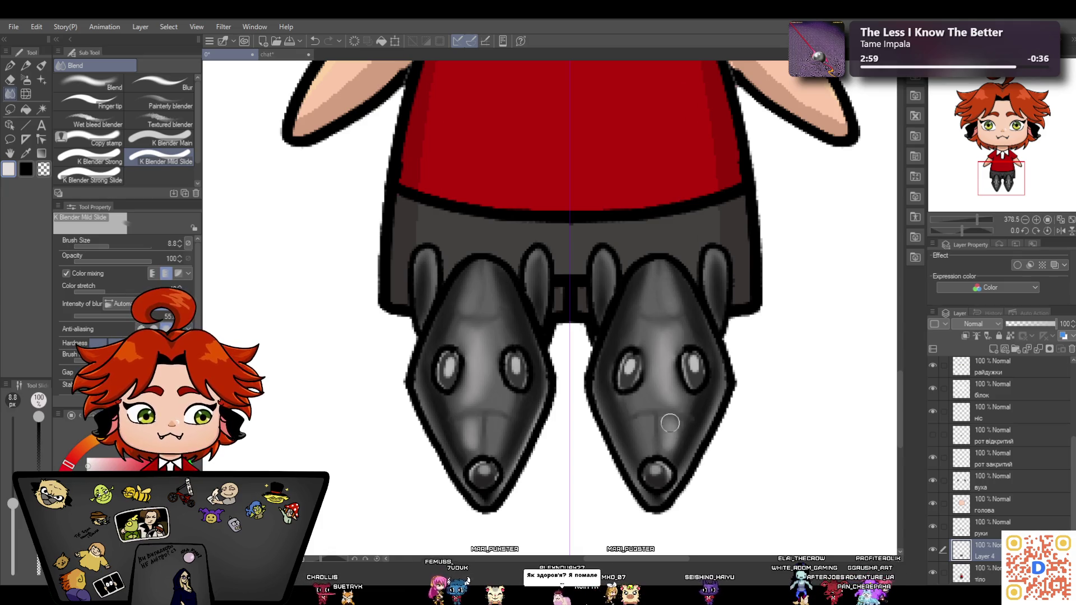
left_click_drag(976, 217, 967, 218)
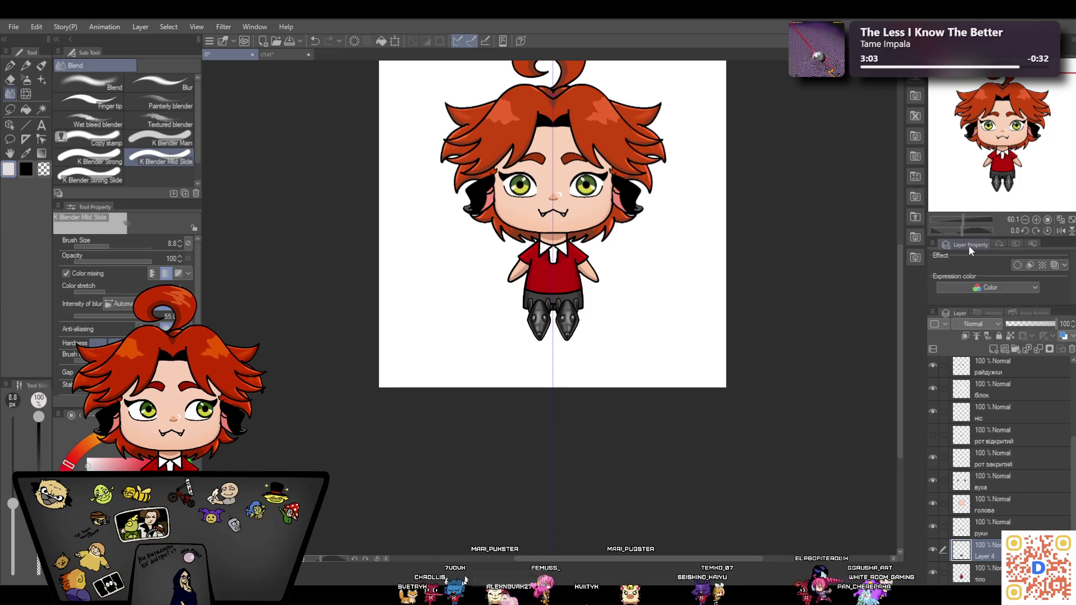
Review the shaded shirt and rat shoes, then return to the 'chat' sketch canvas
left_click_drag(961, 219, 978, 216)
left_click(26, 66)
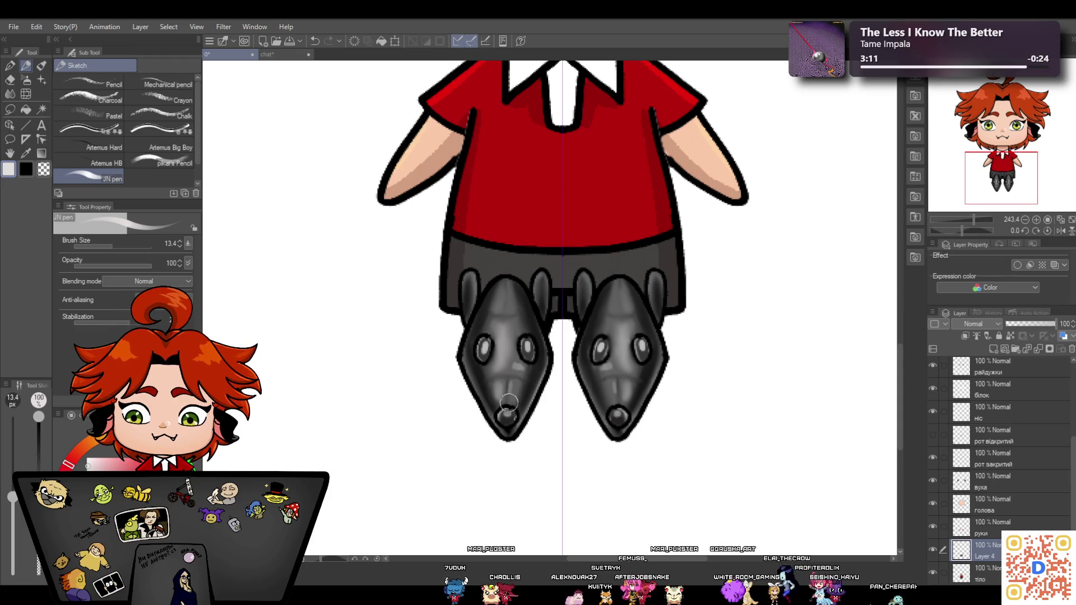
left_click(9, 95)
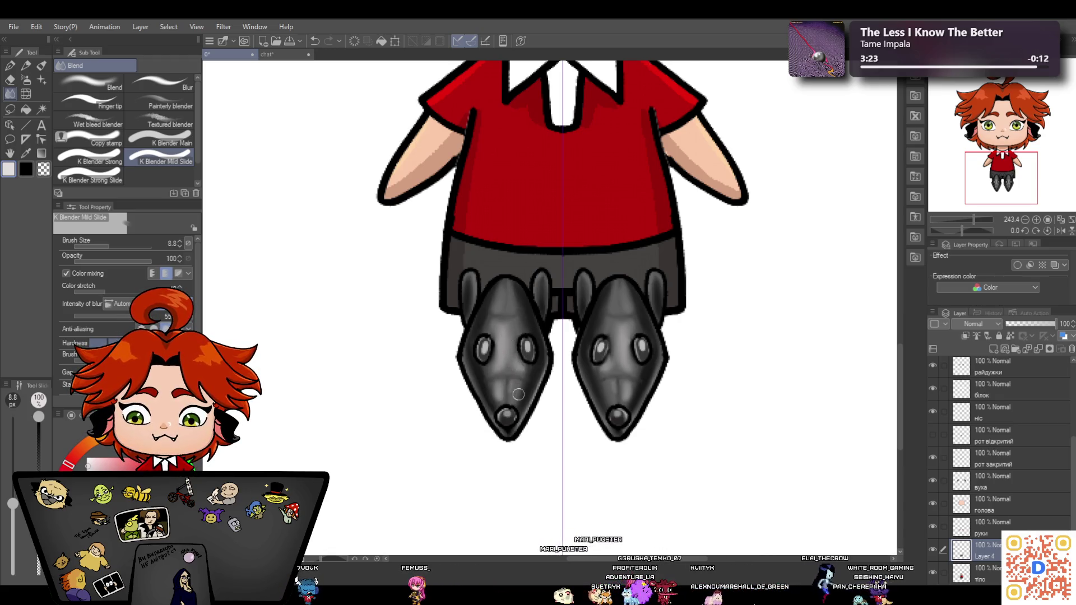
left_click_drag(968, 223, 965, 223)
left_click_drag(903, 355, 904, 320)
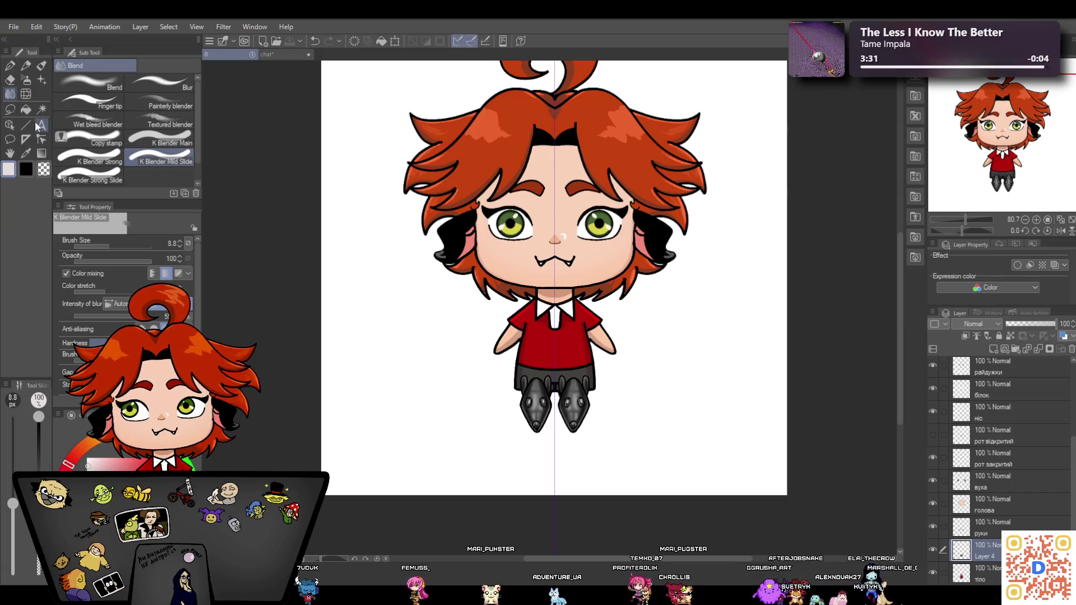
left_click(283, 55)
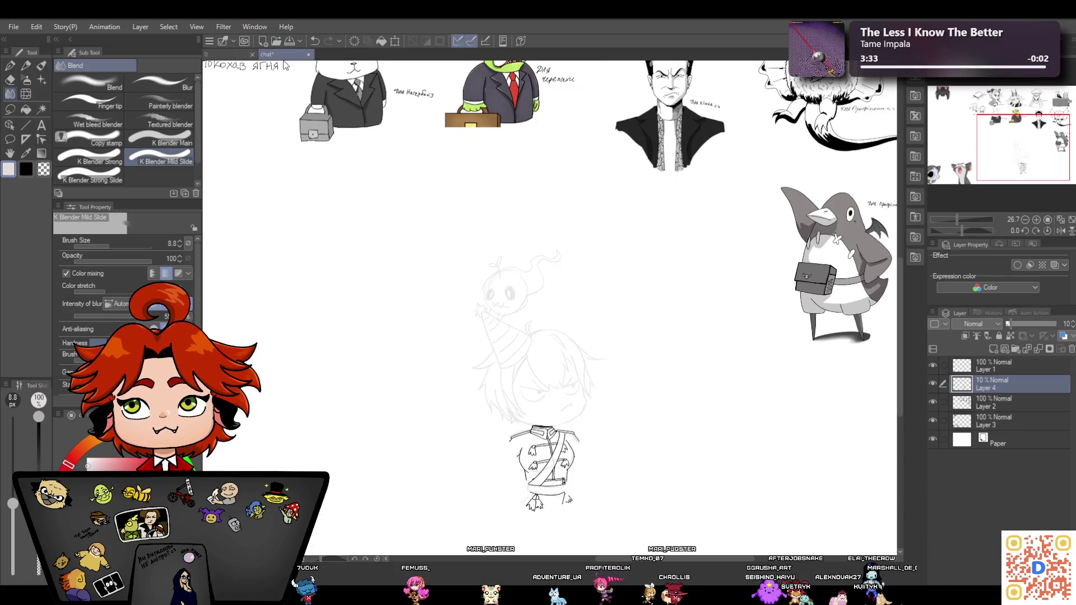
Toggle Layer 4's visibility, zoom in on the jacket, set black as the colour and choose pikat's Pencil
scroll(900, 318, "down", 3)
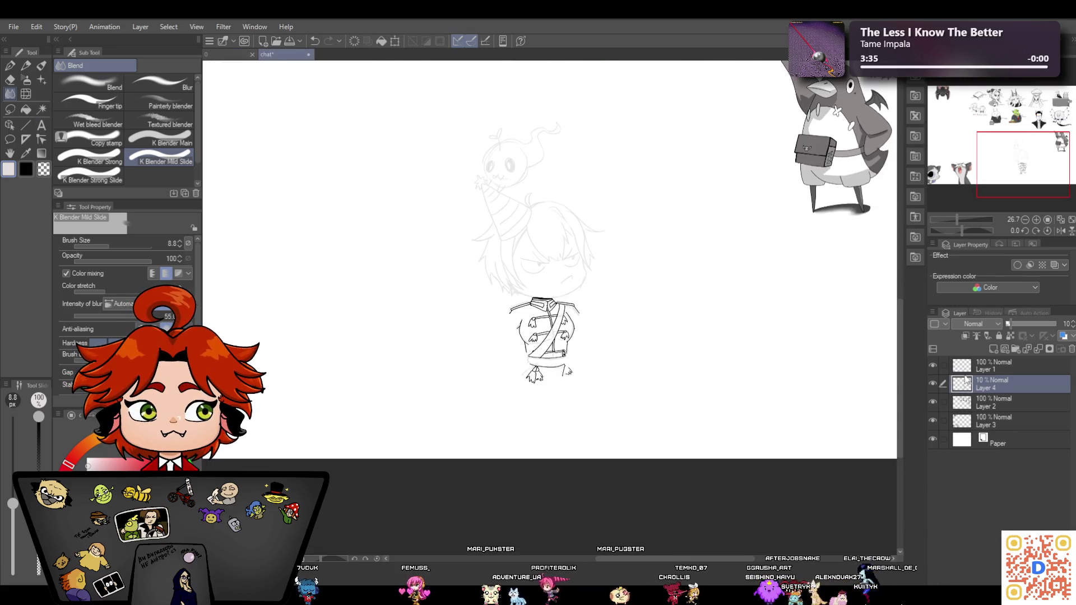
left_click(933, 381)
left_click(932, 381)
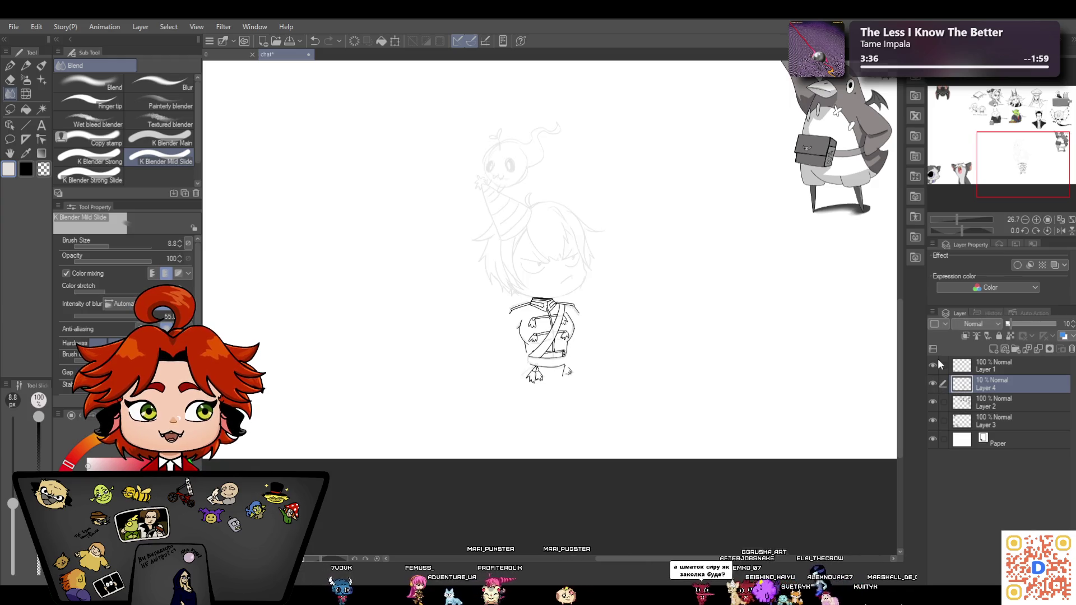
left_click_drag(956, 219, 964, 213)
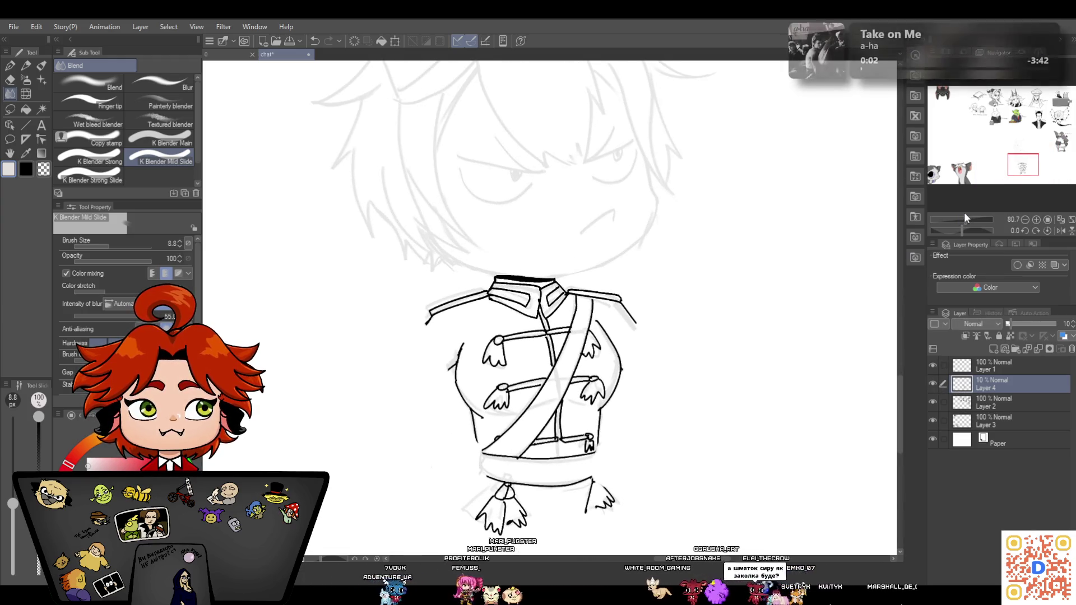
left_click(9, 65)
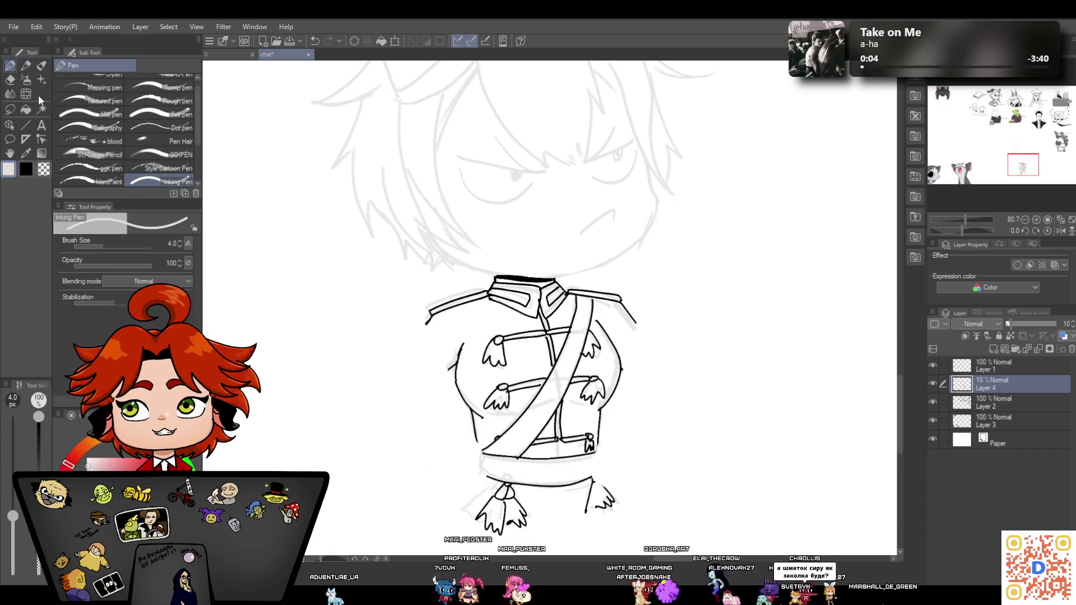
key("x")
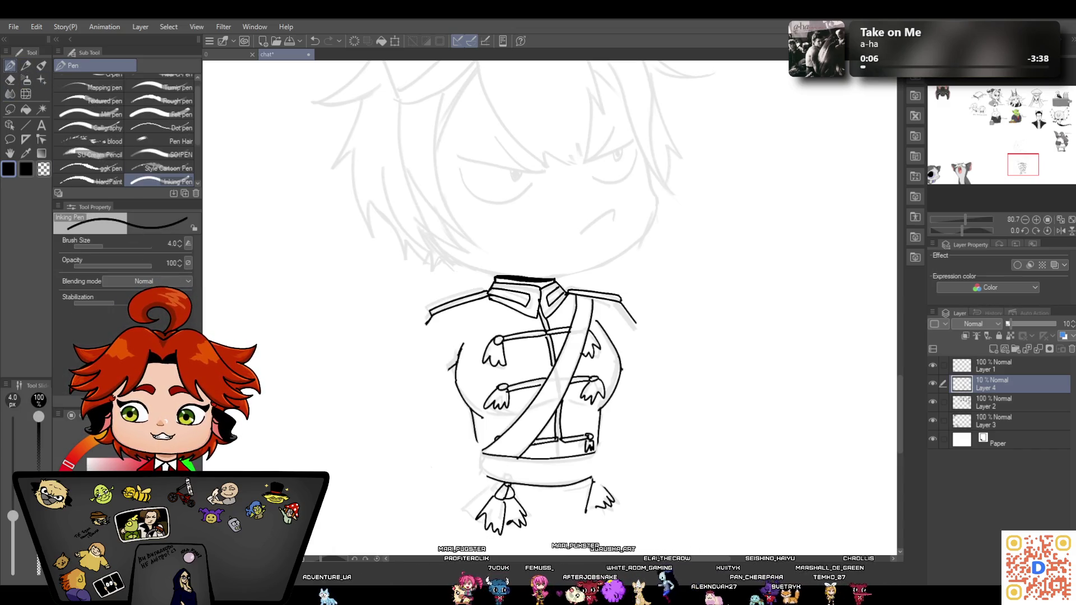
left_click(26, 65)
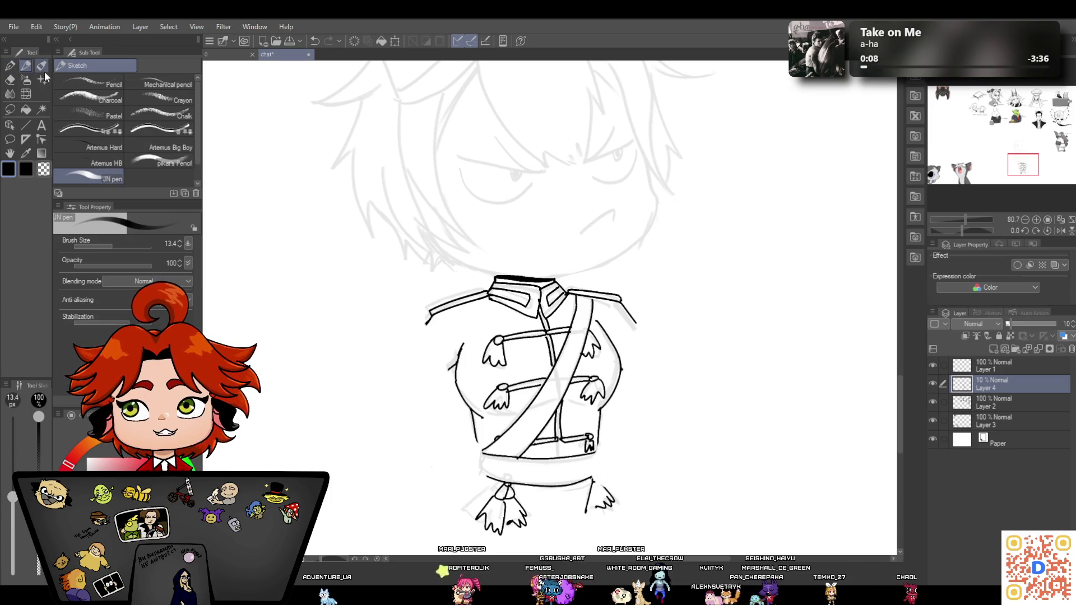
left_click(156, 160)
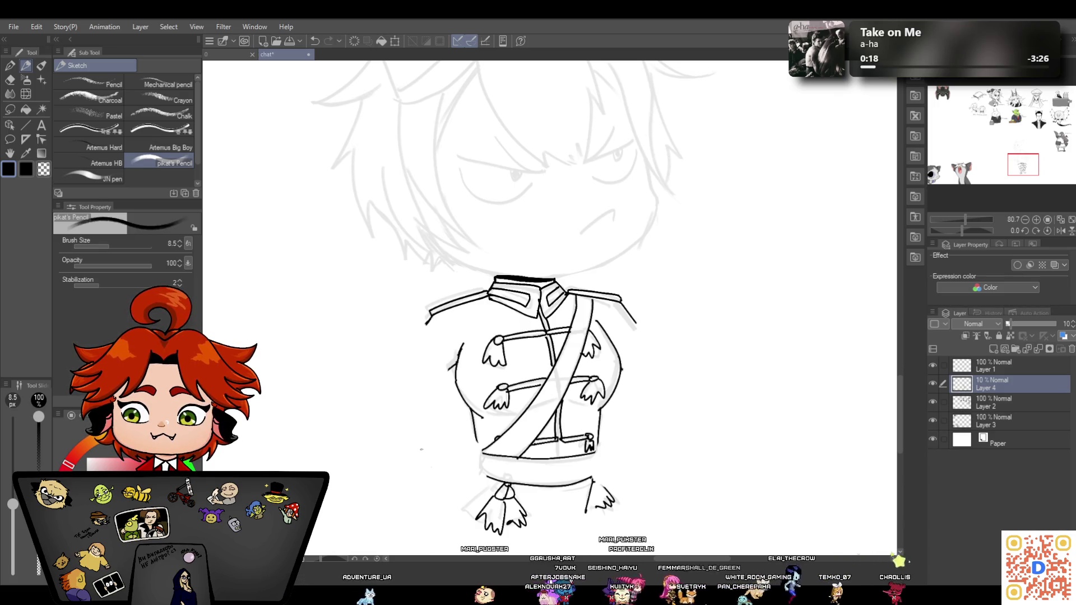
scroll(899, 396, "down", 2)
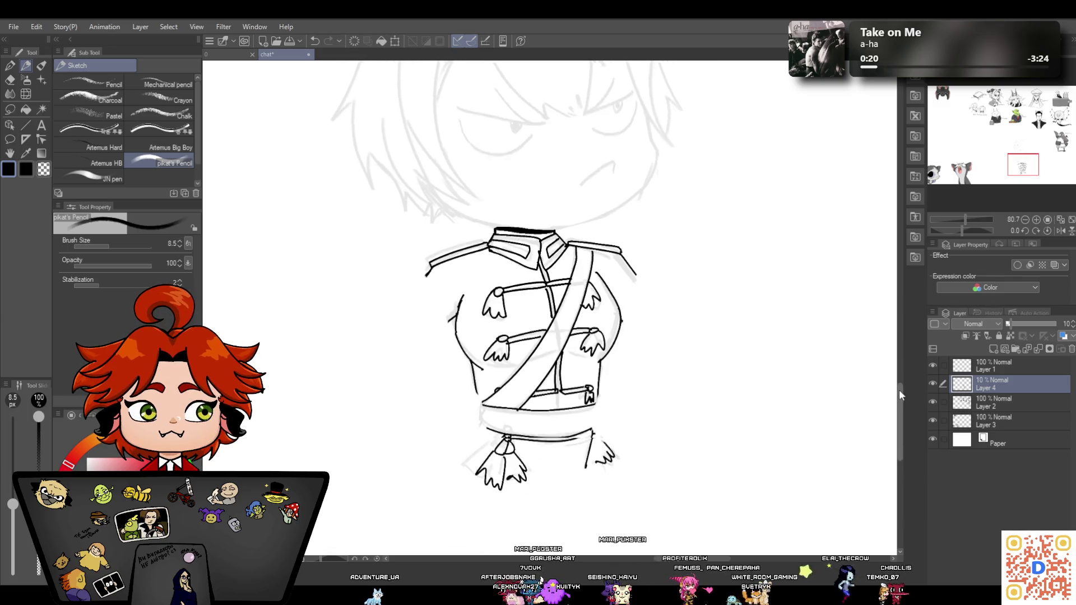
Sketch the left arm bending down with its hand resting on the hip
left_click_drag(965, 217, 969, 213)
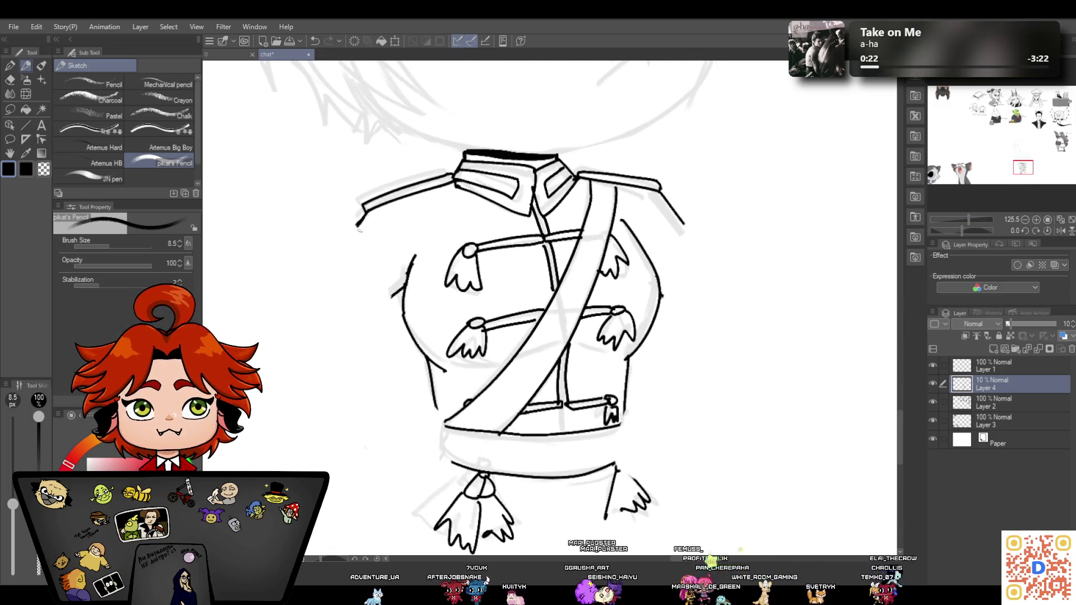
left_click_drag(320, 268, 363, 216)
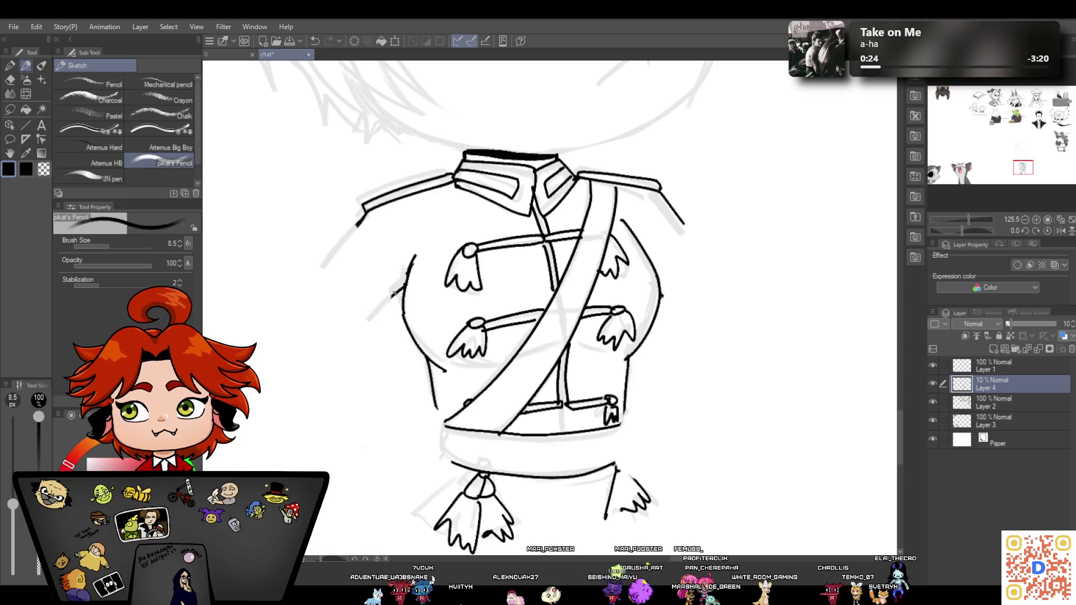
mouse_move(292, 291)
left_mouse_down()
mouse_move(357, 223)
mouse_move(321, 266)
left_mouse_up()
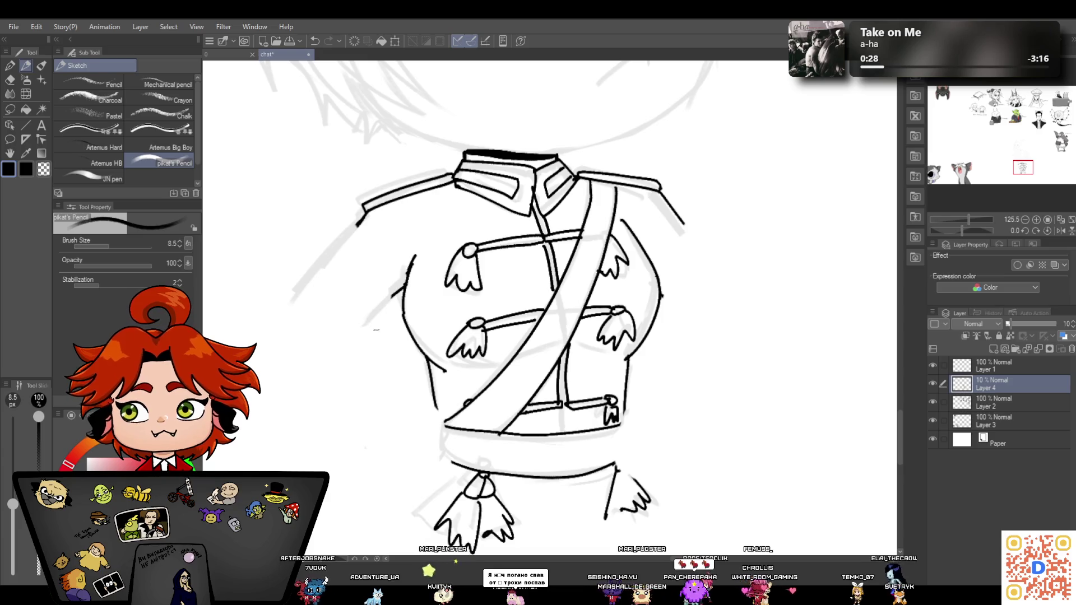
mouse_move(345, 322)
left_mouse_down()
mouse_move(411, 376)
mouse_move(397, 424)
left_mouse_up()
left_click_drag(302, 339, 364, 411)
left_click_drag(314, 372, 385, 428)
Sketch the right arm from shoulder to hand on hip, then zoom out to check proportions
left_click_drag(663, 201, 706, 259)
left_click_drag(696, 303, 644, 358)
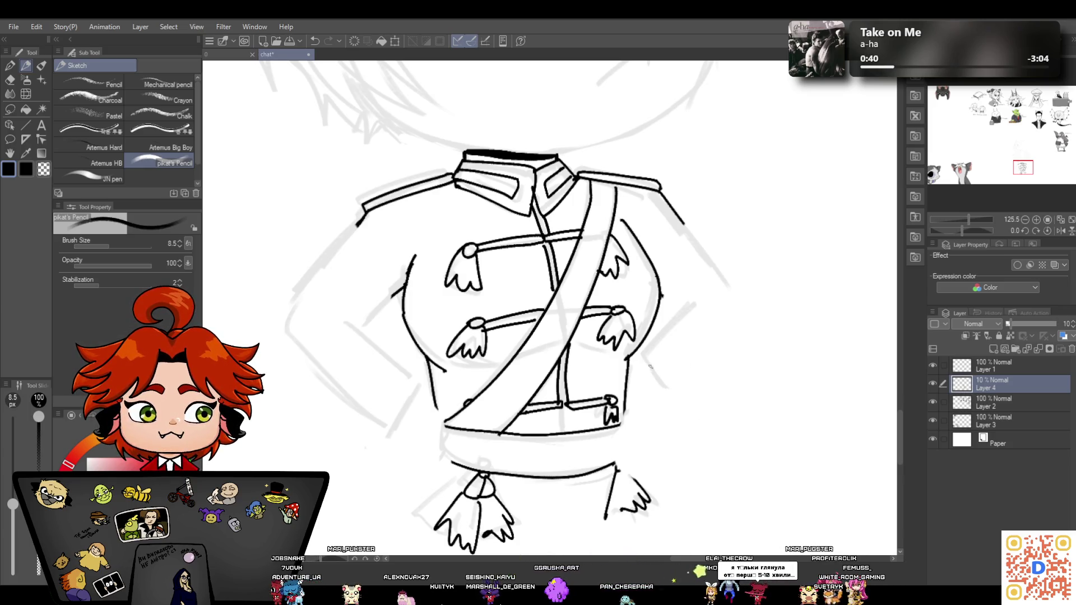
left_click_drag(679, 400, 757, 318)
left_click_drag(680, 212, 758, 309)
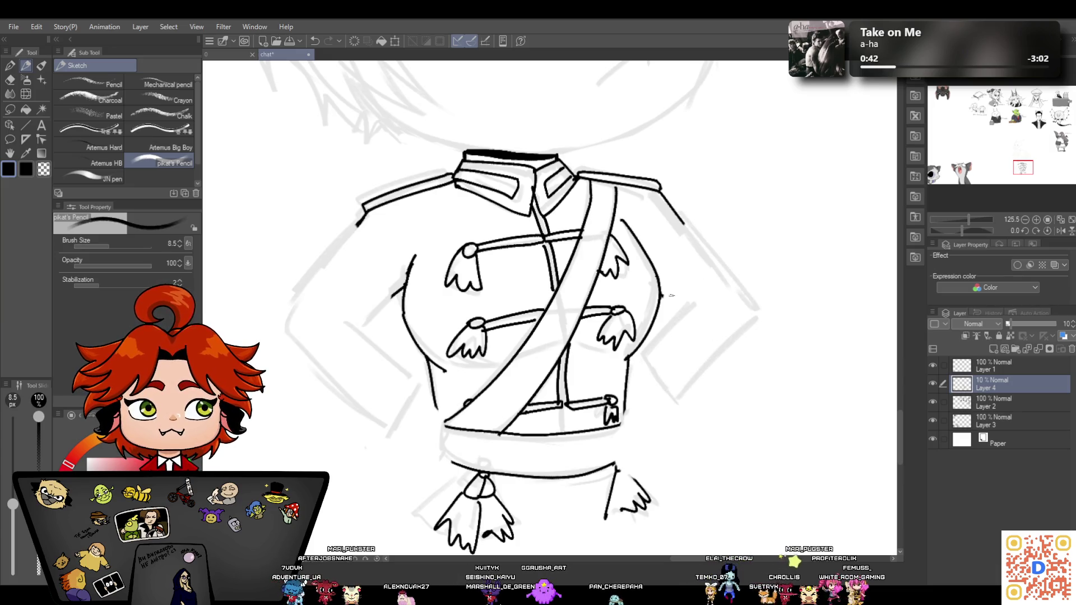
left_click_drag(695, 297, 652, 339)
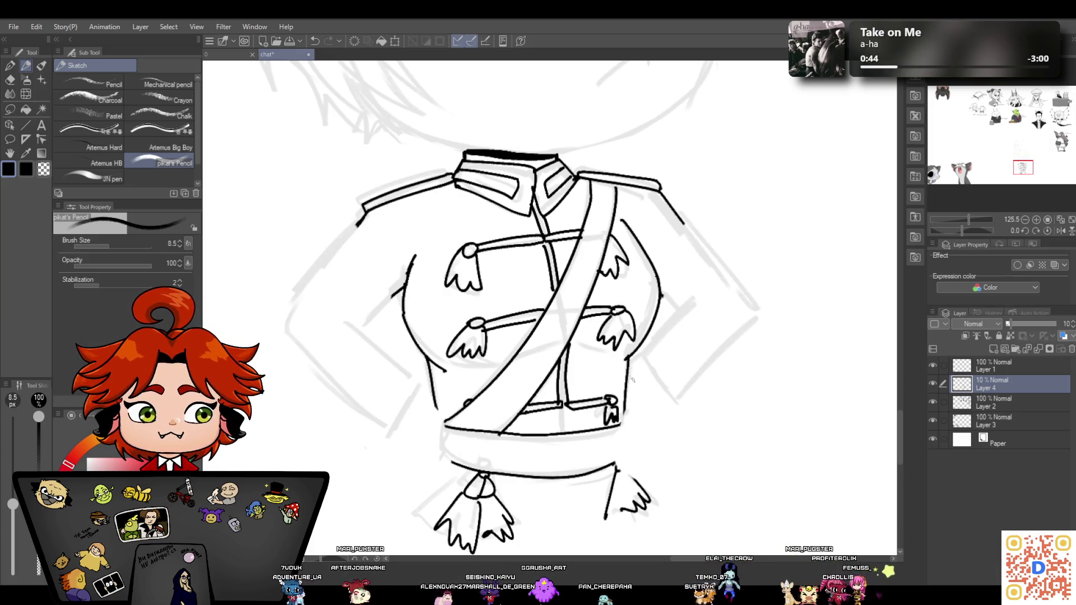
left_click_drag(623, 429, 677, 395)
left_click_drag(391, 432, 441, 423)
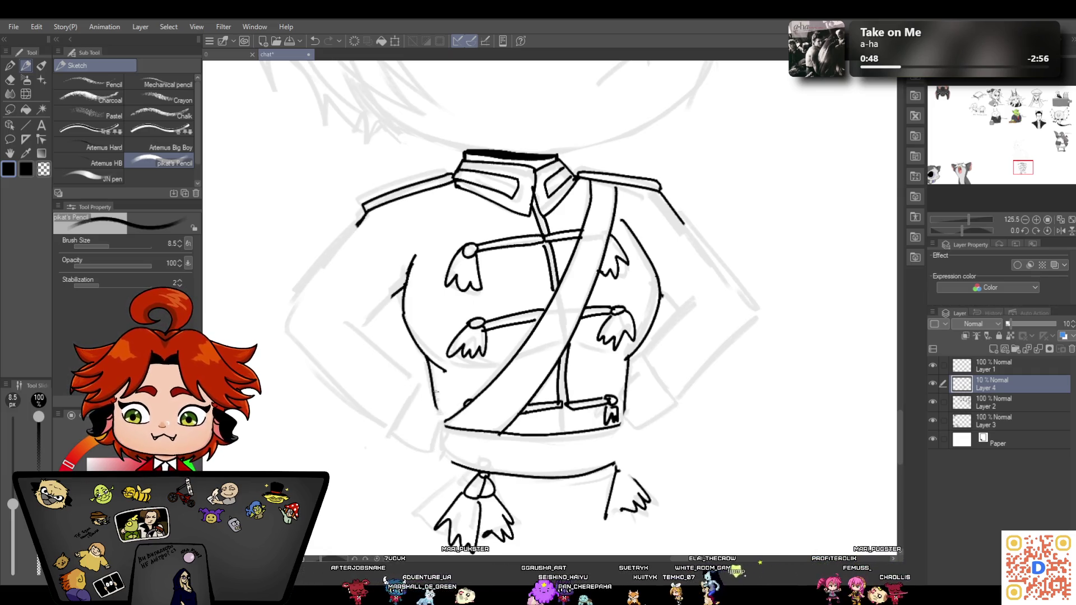
mouse_move(968, 219)
left_mouse_down()
mouse_move(957, 220)
mouse_move(966, 218)
left_mouse_up()
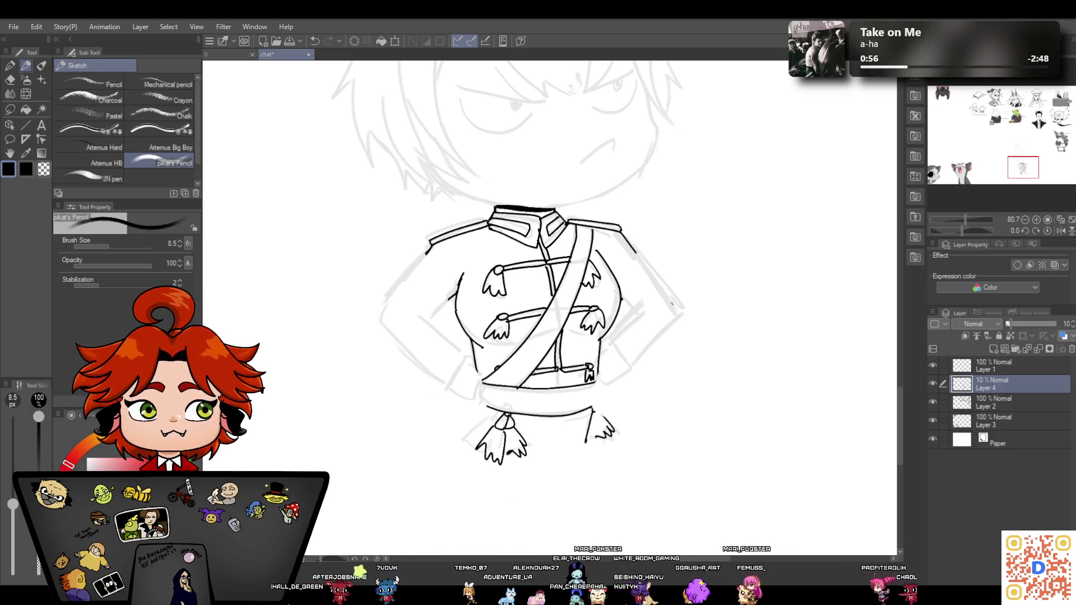
left_click_drag(683, 325, 620, 354)
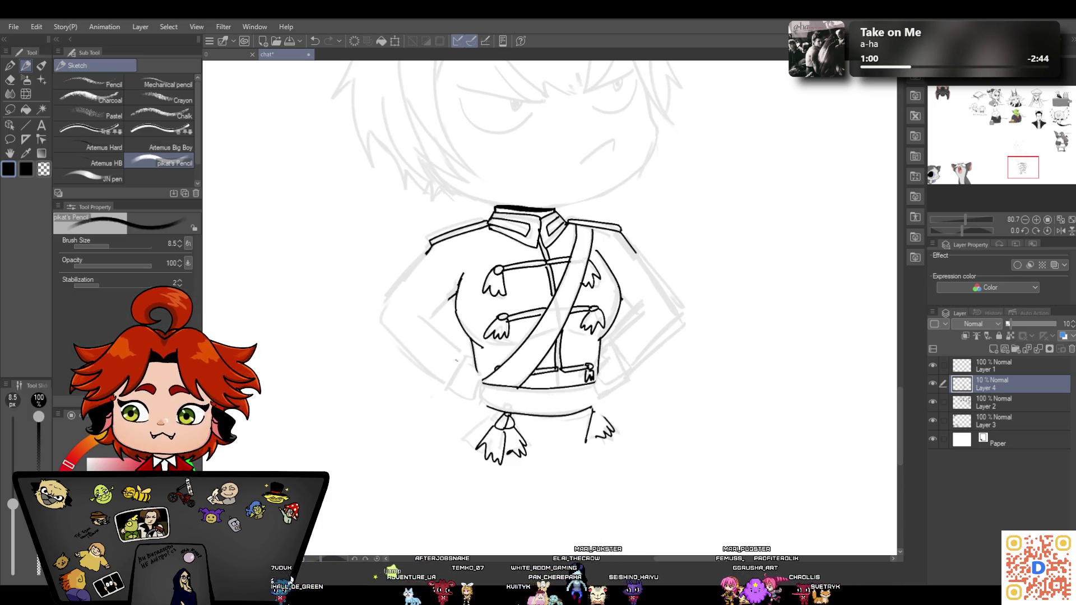
Erase stray sketch lines beside the right arm, then ready the inking pen on Layer 1
left_click(18, 83)
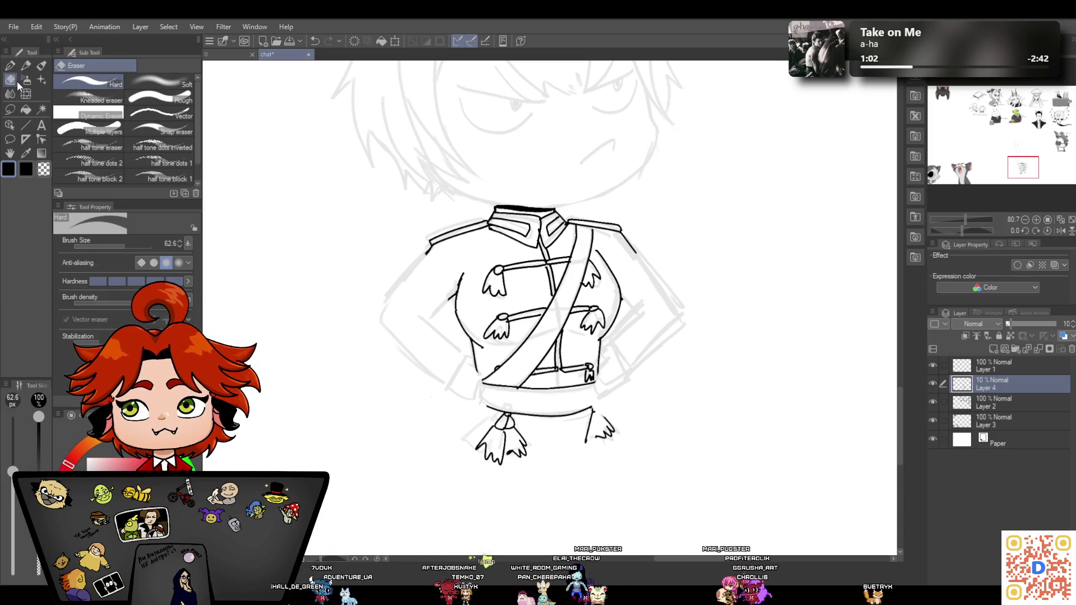
mouse_move(628, 313)
left_mouse_down()
mouse_move(613, 332)
mouse_move(638, 306)
mouse_move(675, 322)
mouse_move(615, 369)
mouse_move(658, 331)
mouse_move(672, 289)
mouse_move(680, 301)
left_mouse_up()
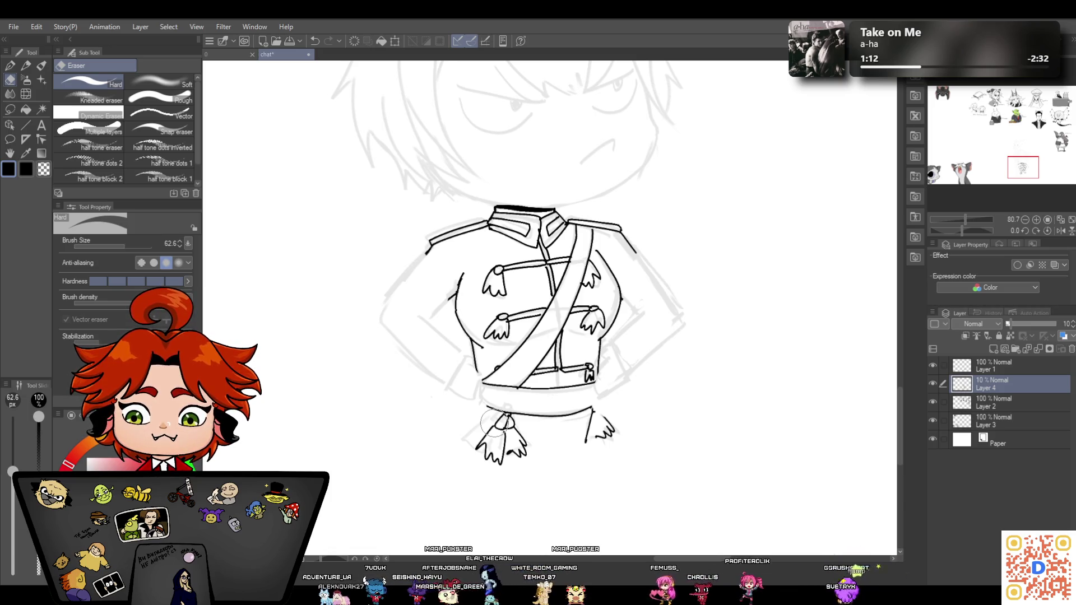
left_click(1008, 366)
left_click(10, 67)
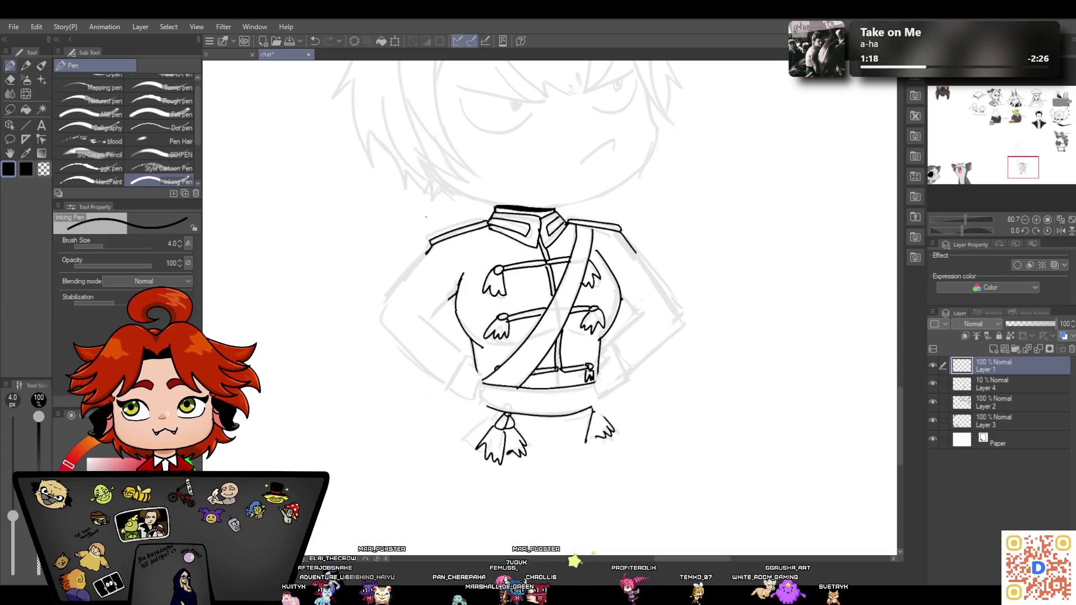
Ink the left sleeve's outer line and the forearm bending toward the hip
left_click_drag(427, 250, 385, 311)
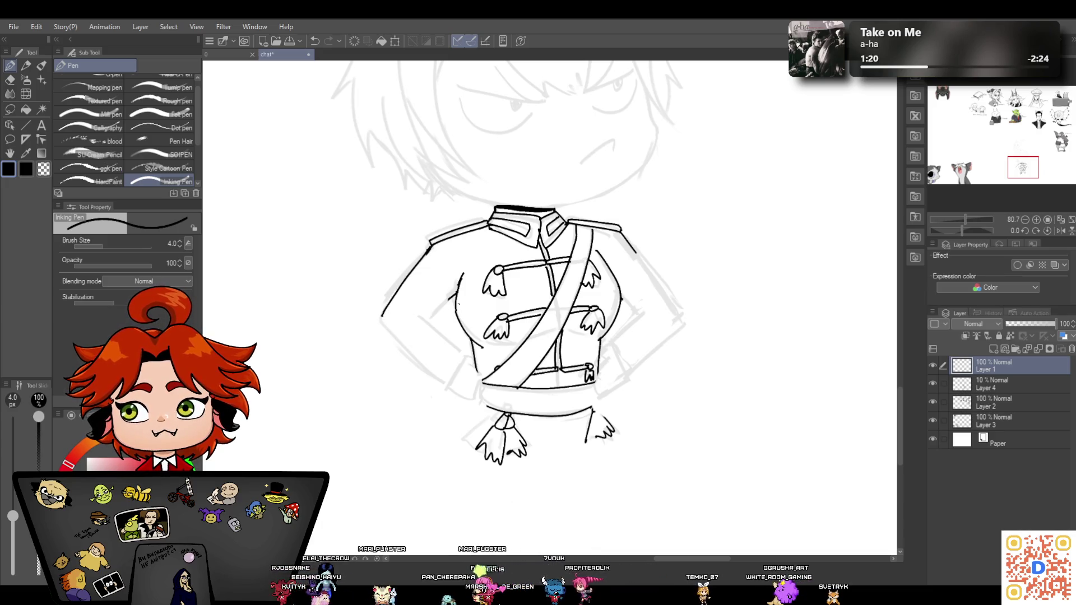
left_click(316, 41)
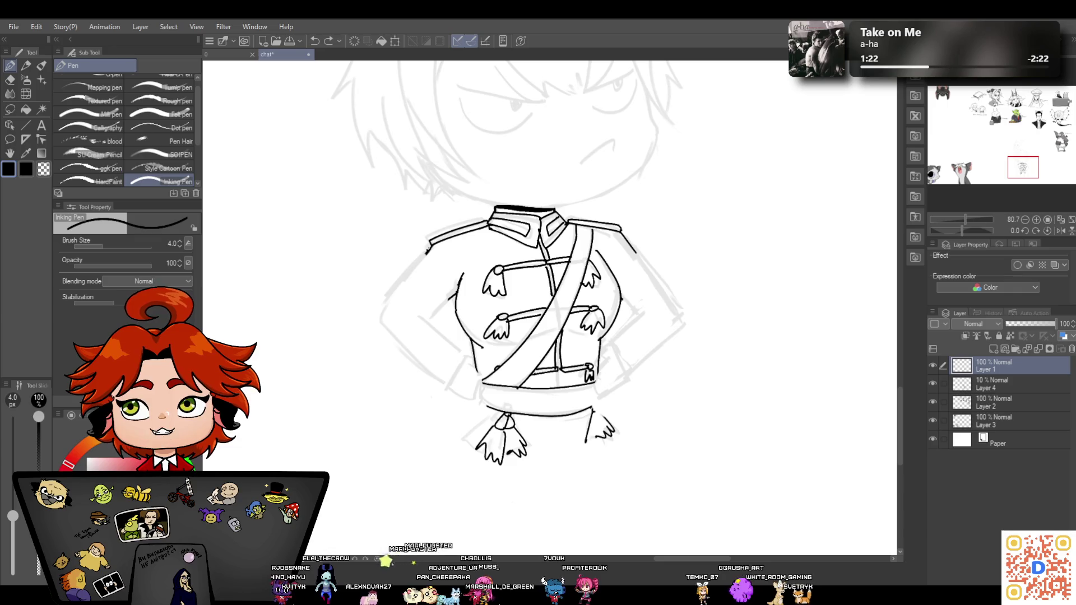
left_click_drag(428, 250, 386, 309)
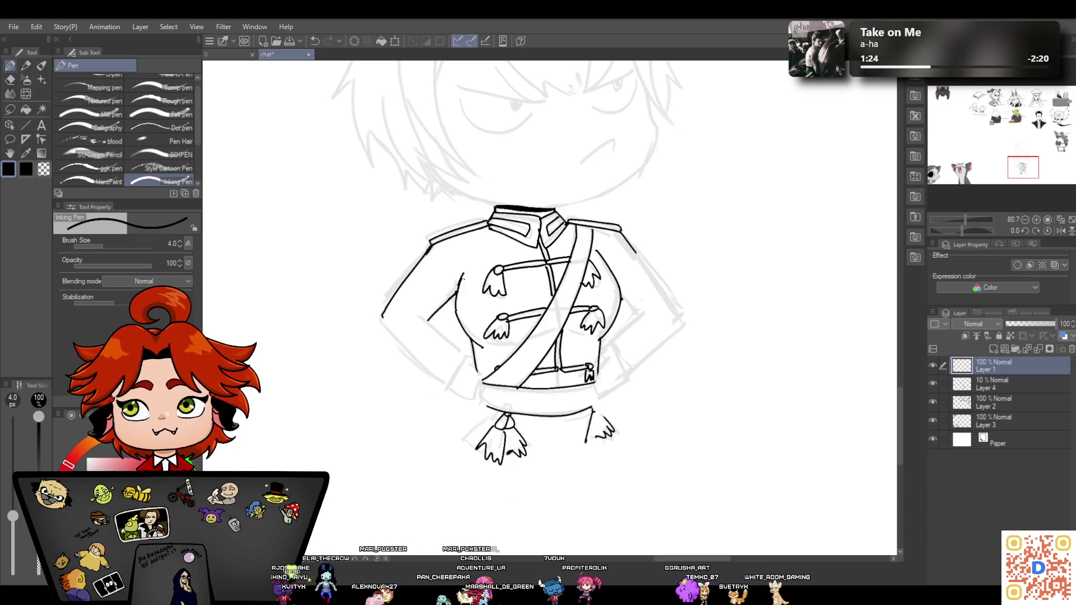
mouse_move(423, 317)
left_mouse_down()
mouse_move(467, 356)
mouse_move(447, 387)
left_mouse_up()
left_click_drag(381, 314, 447, 387)
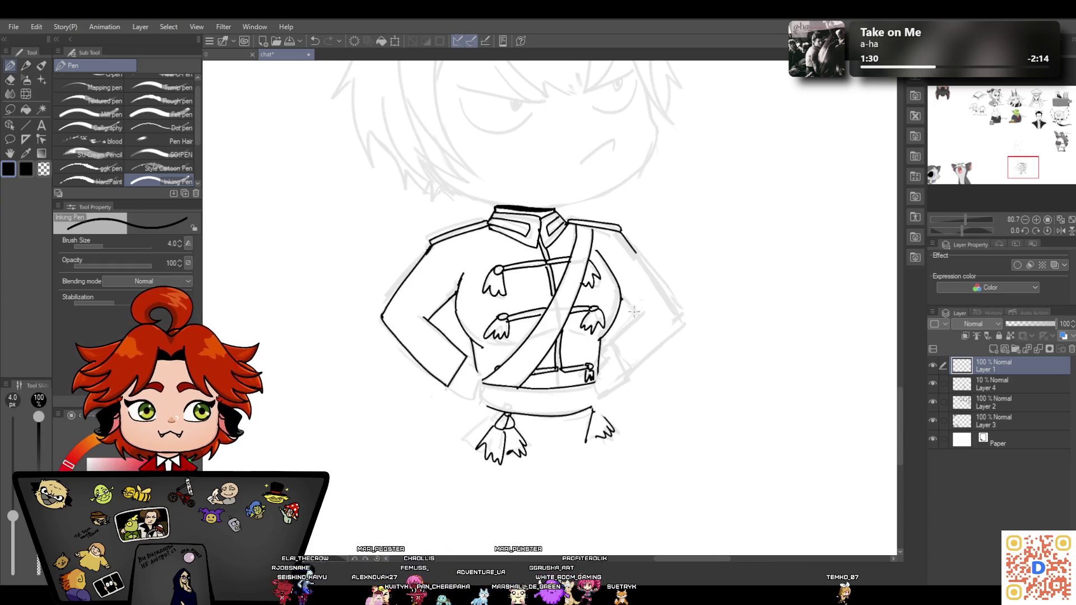
Ink the right sleeve's outer edge from the shoulder and erase its stray end
mouse_move(621, 293)
left_mouse_down()
mouse_move(644, 316)
mouse_move(611, 343)
left_mouse_up()
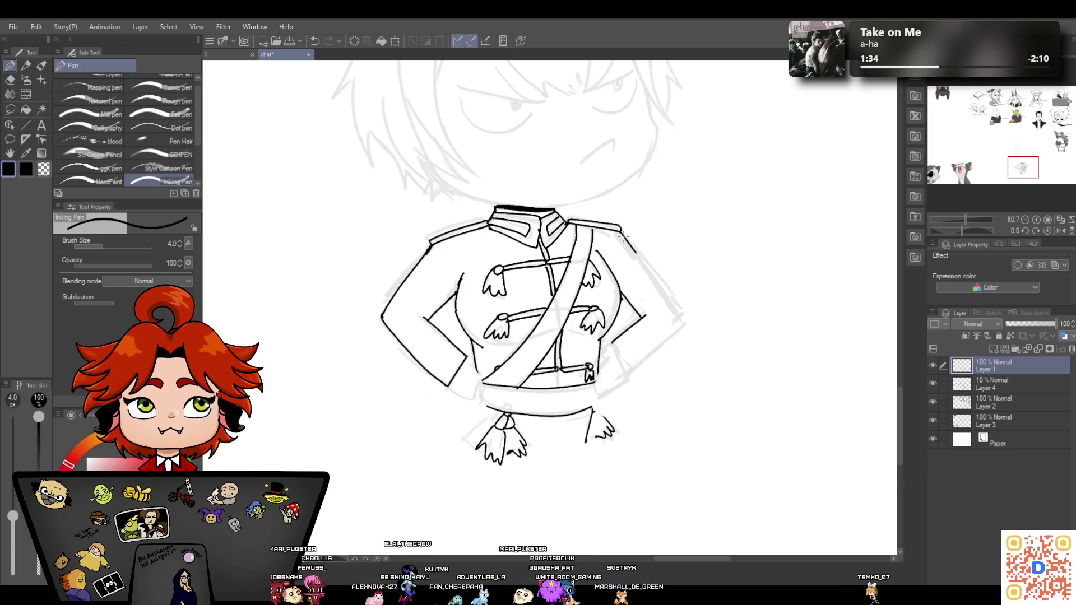
left_click_drag(631, 247, 670, 296)
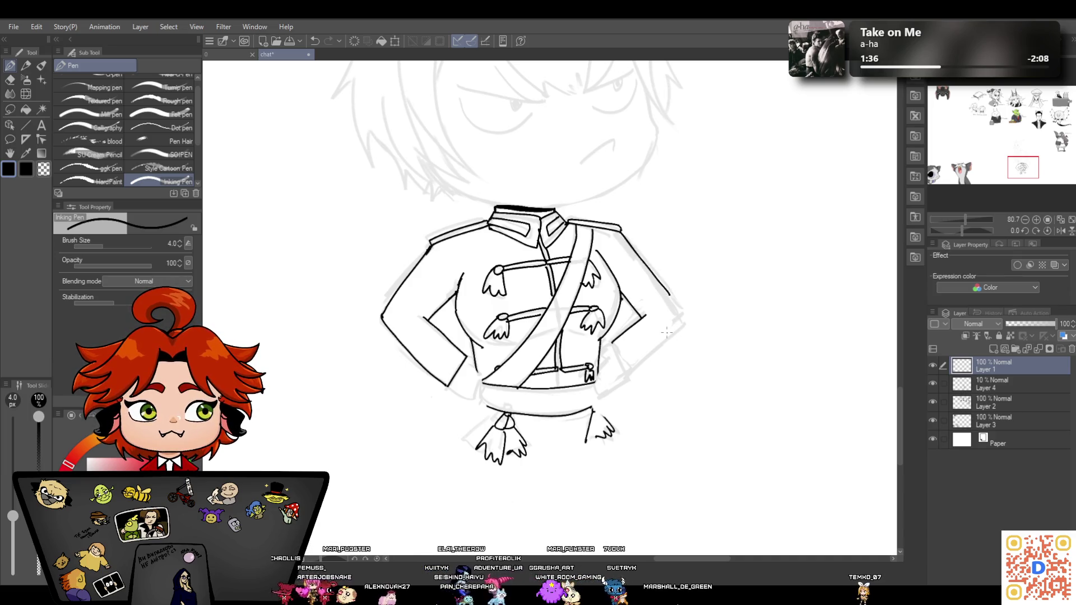
key("e")
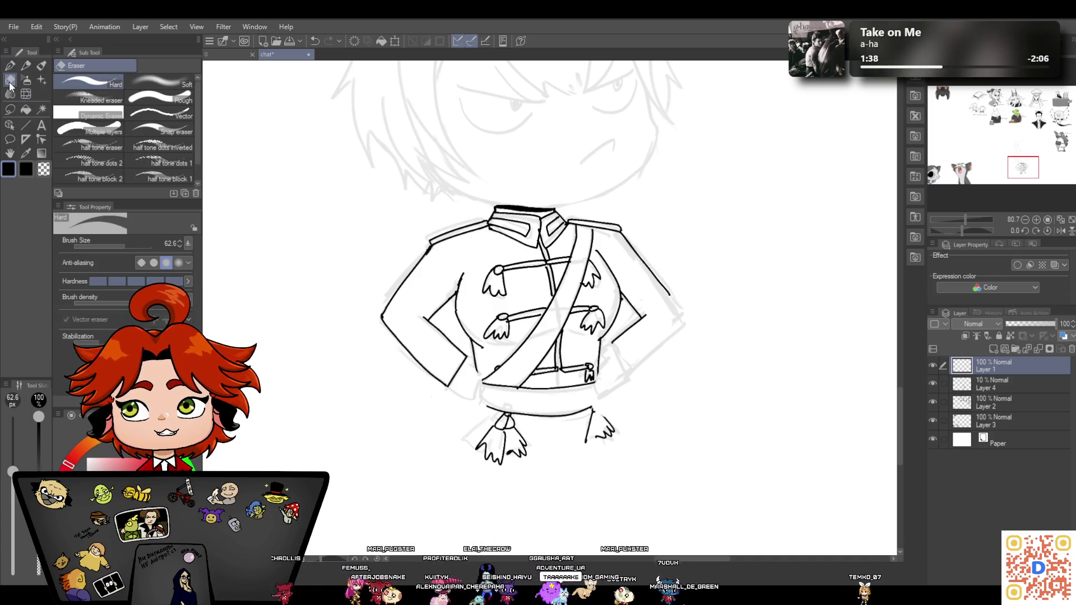
left_click_drag(618, 335, 639, 316)
mouse_move(653, 274)
left_mouse_down()
mouse_move(672, 304)
mouse_move(651, 273)
left_mouse_up()
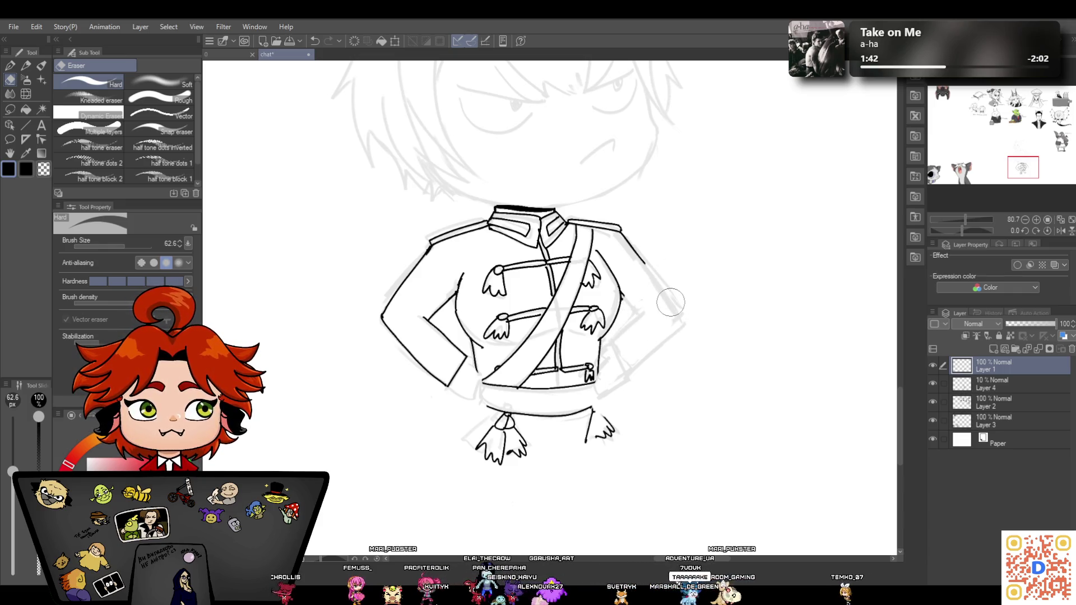
Try short strokes at the left cuff, then undo the failed cuff strokes
left_click(25, 66)
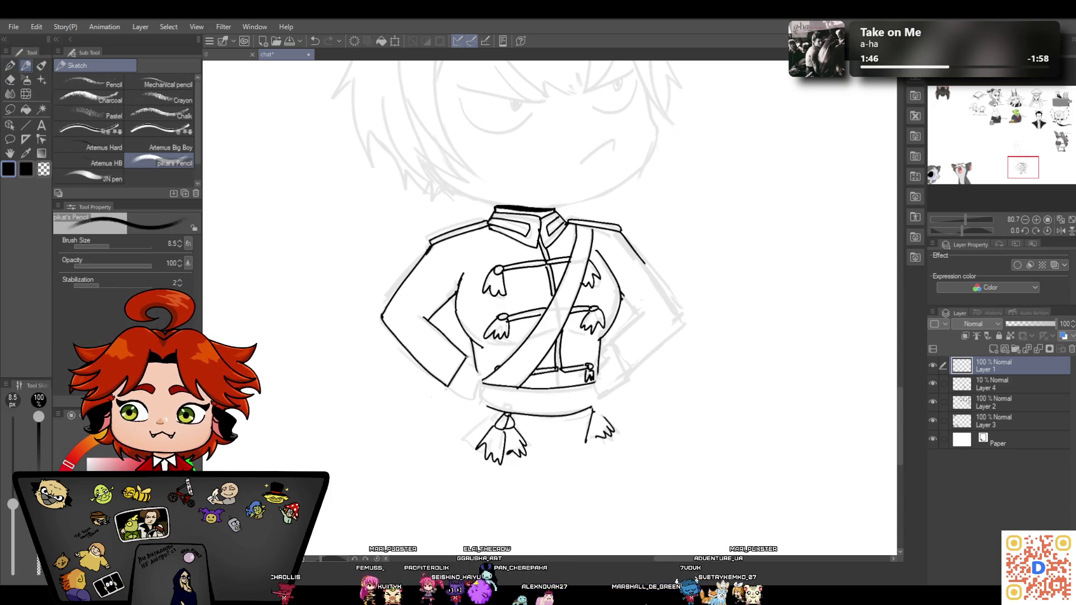
left_click_drag(479, 401, 444, 389)
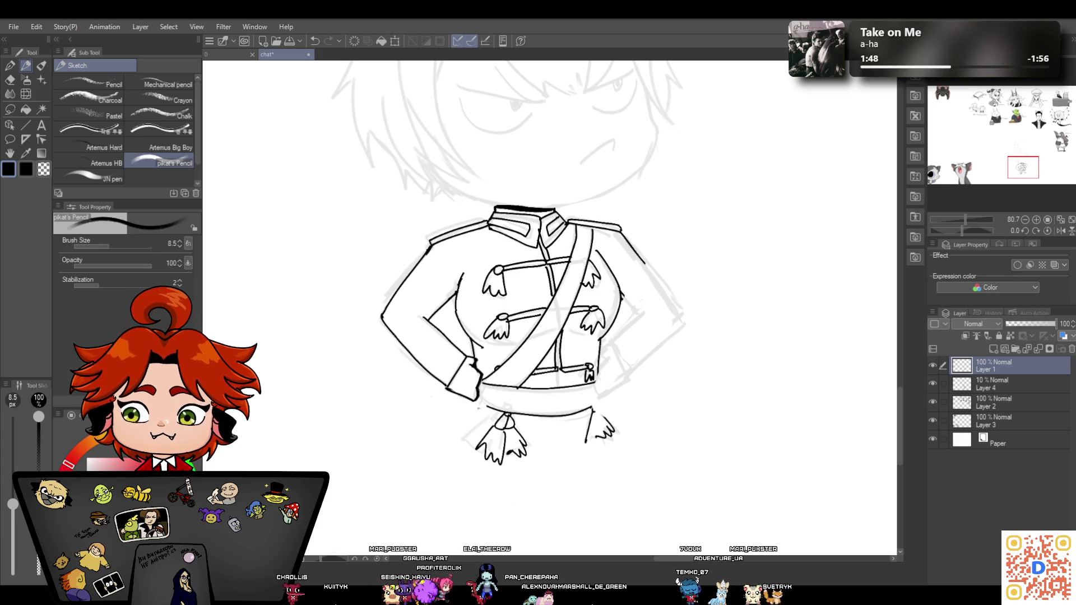
left_click(315, 41)
left_click(315, 41)
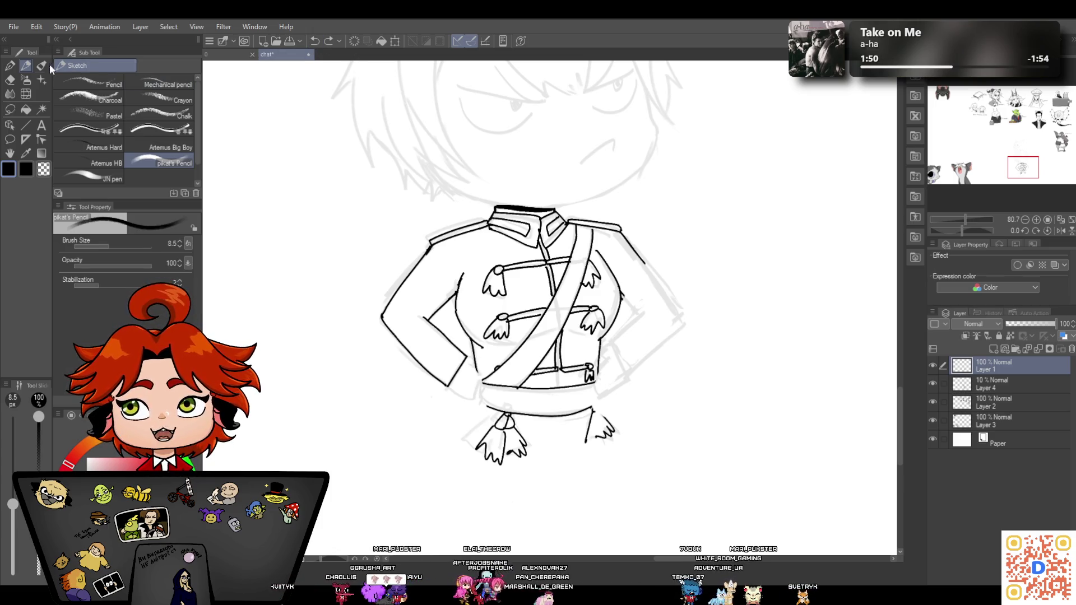
left_click(11, 67)
mouse_move(471, 363)
left_mouse_down()
mouse_move(476, 394)
mouse_move(449, 384)
left_mouse_up()
left_click(315, 41)
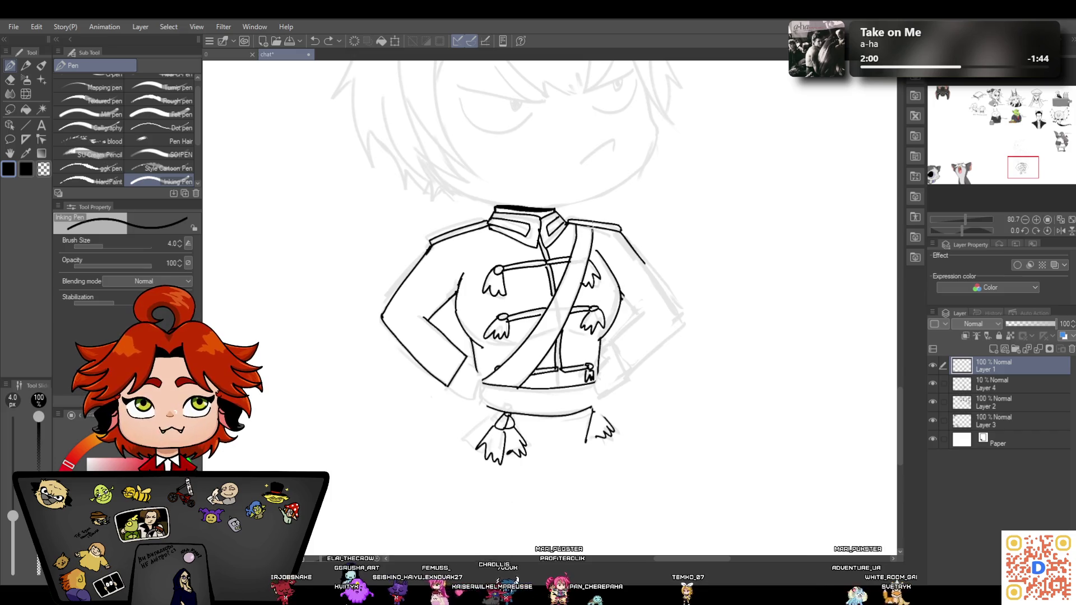
scroll(898, 397, "down", 1)
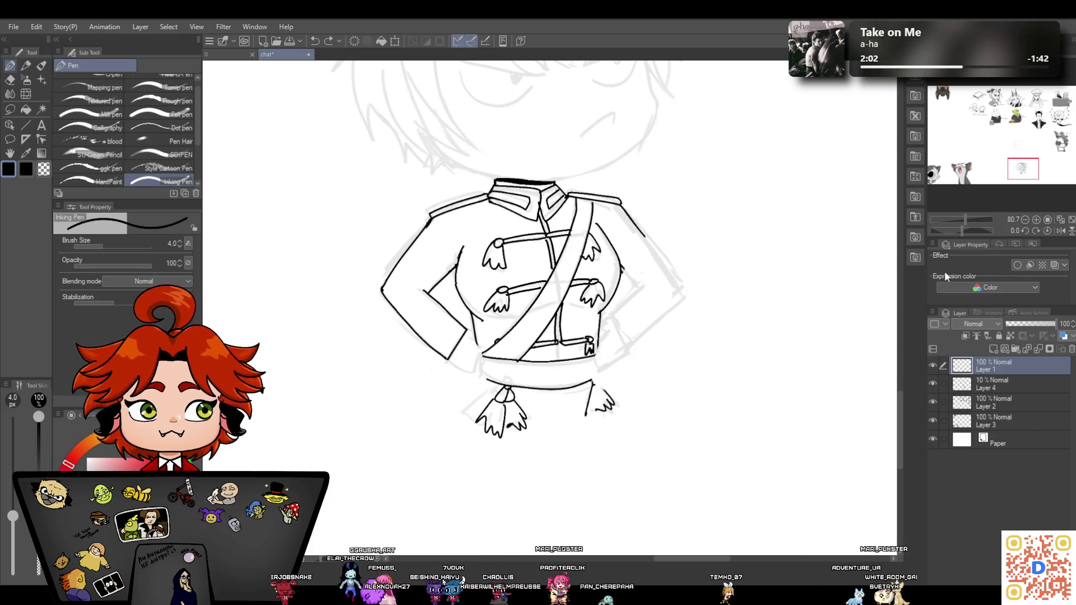
Zoom out and erase the inked left sleeve and shoulder lines on Layer 1
left_click_drag(897, 414, 898, 354)
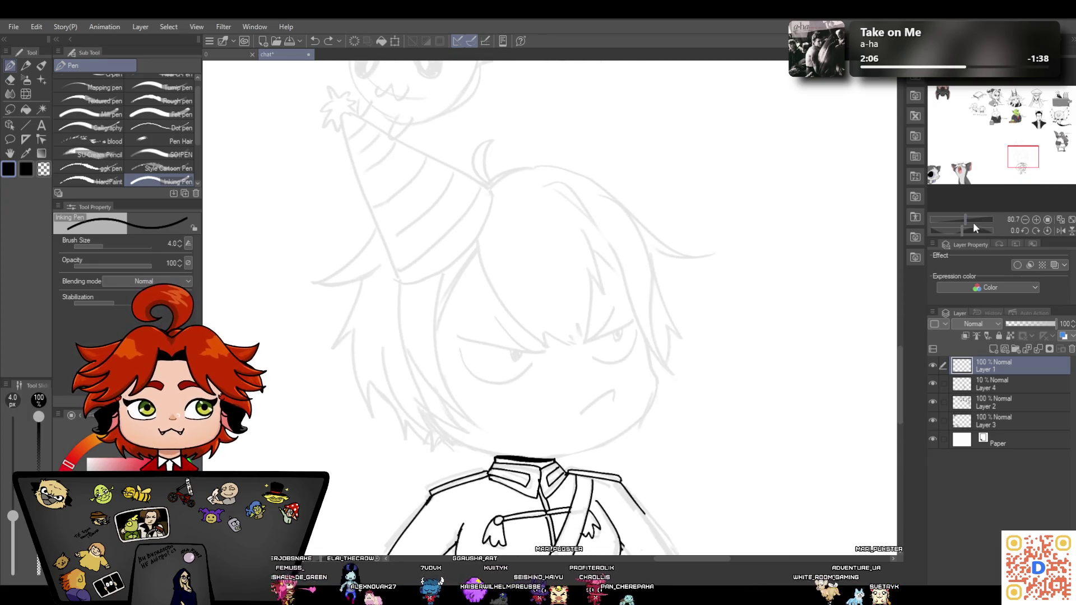
scroll(972, 227, "down", 3)
left_click(10, 79)
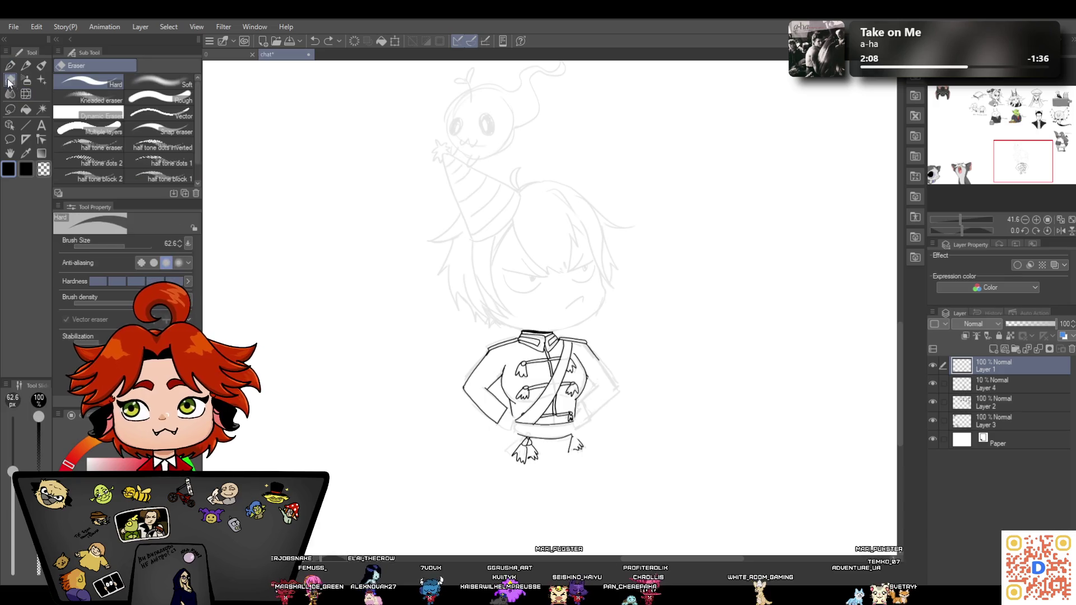
mouse_move(504, 420)
left_mouse_down()
mouse_move(489, 423)
mouse_move(465, 392)
mouse_move(500, 348)
mouse_move(489, 386)
left_mouse_up()
left_click_drag(577, 336, 589, 343)
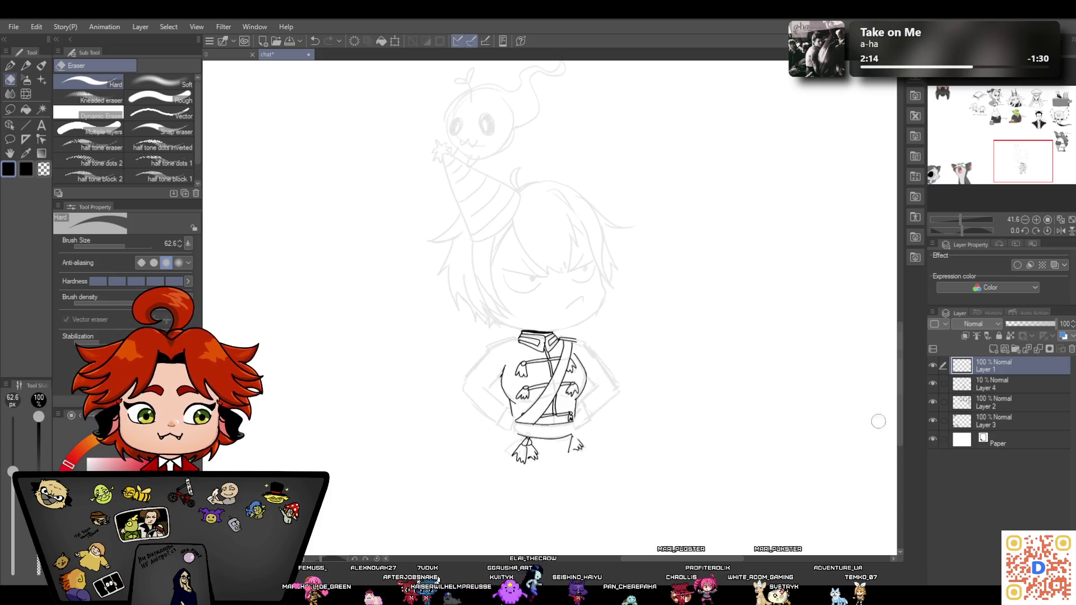
Erase the faint arm sketch on Layer 4, then the feet and lower-body ink on Layer 1
left_click(987, 388)
mouse_move(471, 383)
left_mouse_down()
mouse_move(462, 373)
mouse_move(482, 380)
mouse_move(509, 434)
left_mouse_up()
mouse_move(600, 392)
left_mouse_down()
mouse_move(583, 420)
mouse_move(598, 383)
mouse_move(603, 392)
mouse_move(593, 351)
mouse_move(591, 409)
mouse_move(594, 394)
left_mouse_up()
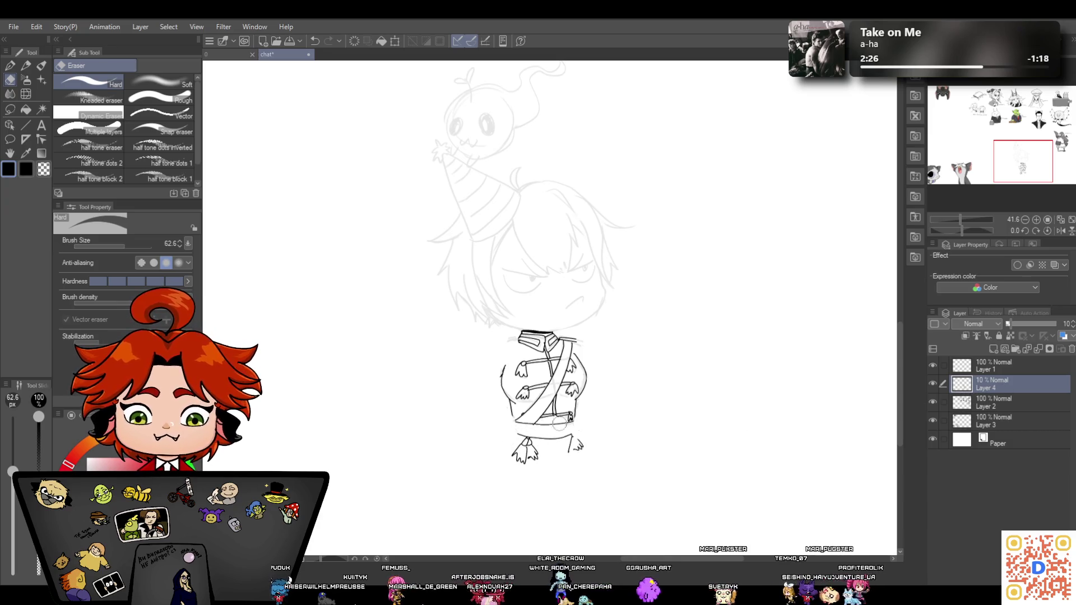
left_click(994, 365)
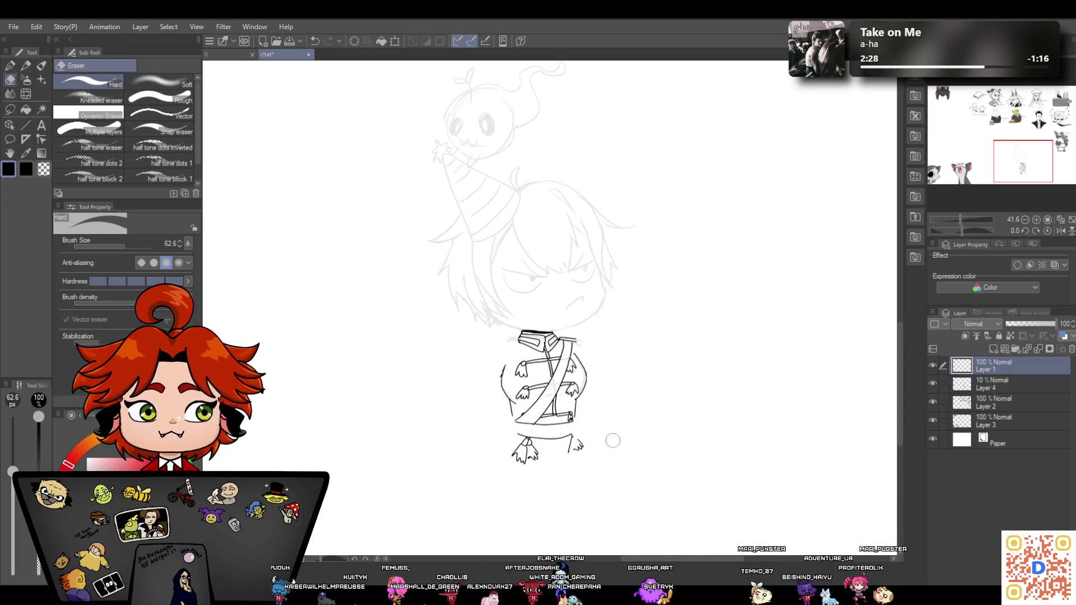
mouse_move(600, 445)
left_mouse_down()
mouse_move(515, 430)
mouse_move(497, 415)
mouse_move(539, 399)
mouse_move(484, 396)
left_mouse_up()
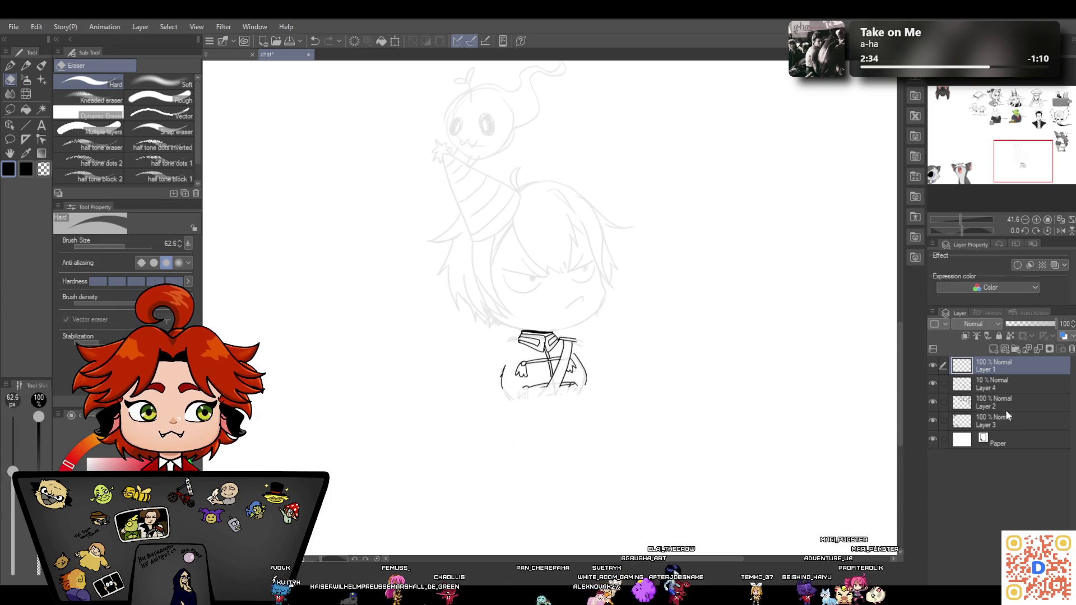
left_click(26, 65)
Zoom in on the jacket, ink a lower curve and erase the old left curved outline
scroll(897, 362, "down", 3)
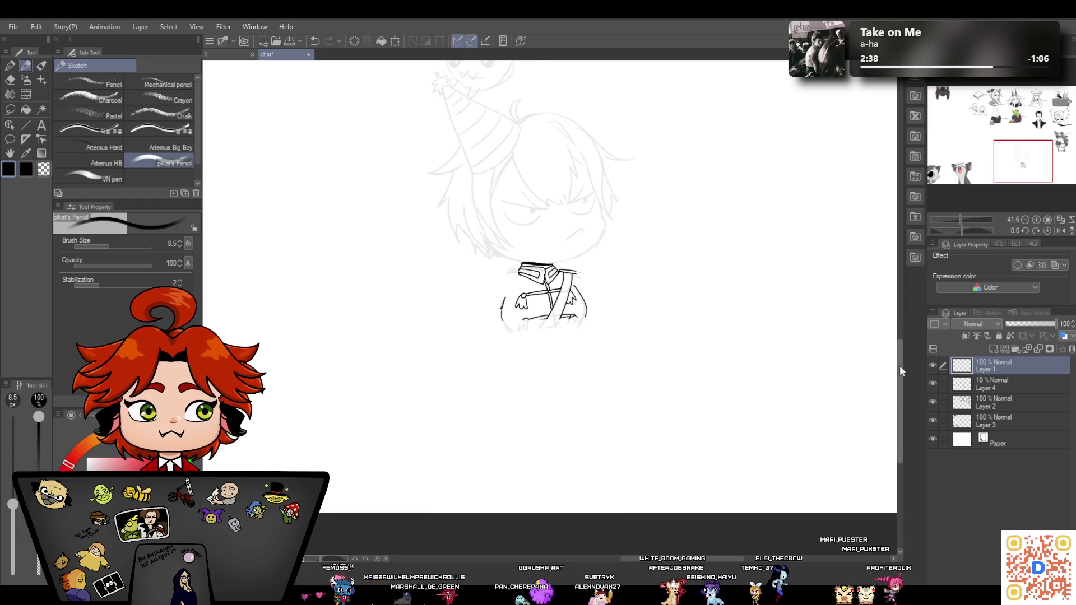
scroll(898, 351, "up", 1)
left_click_drag(966, 220, 967, 217)
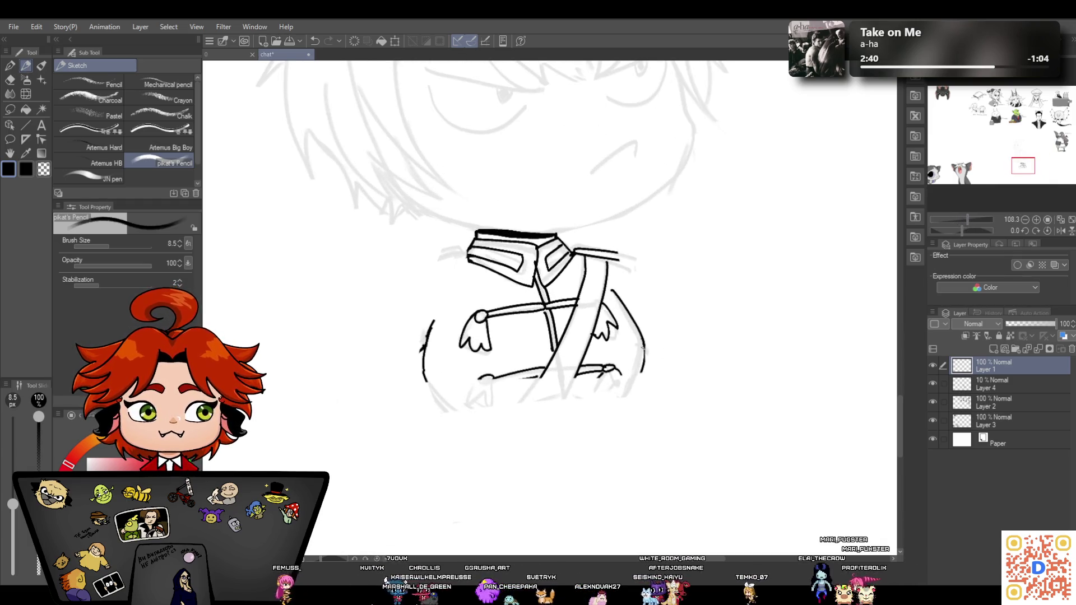
left_click(10, 68)
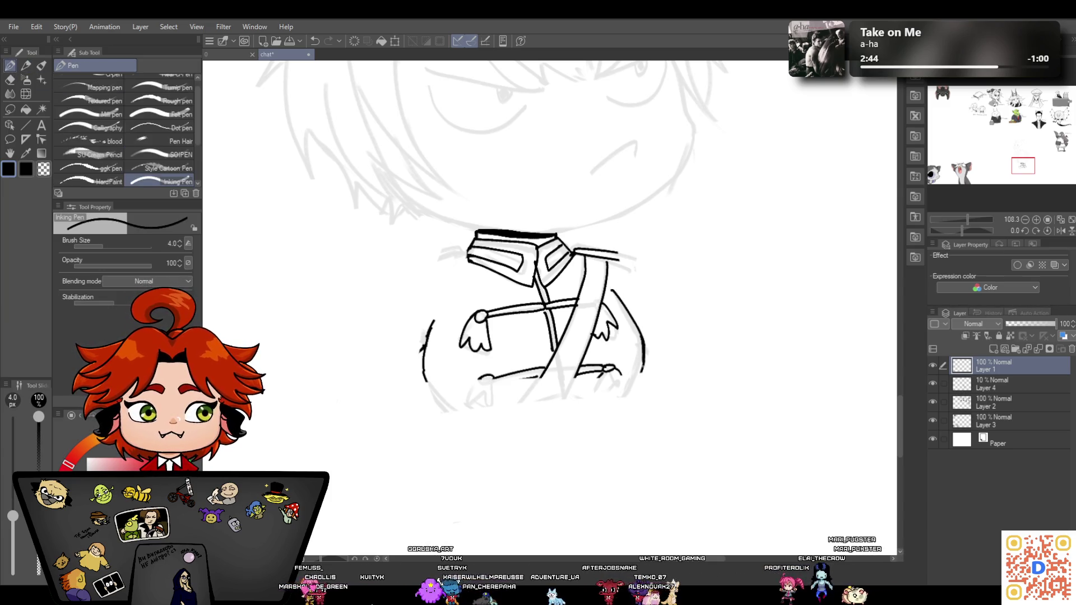
mouse_move(594, 397)
left_mouse_down()
mouse_move(603, 397)
mouse_move(487, 421)
mouse_move(439, 418)
left_mouse_up()
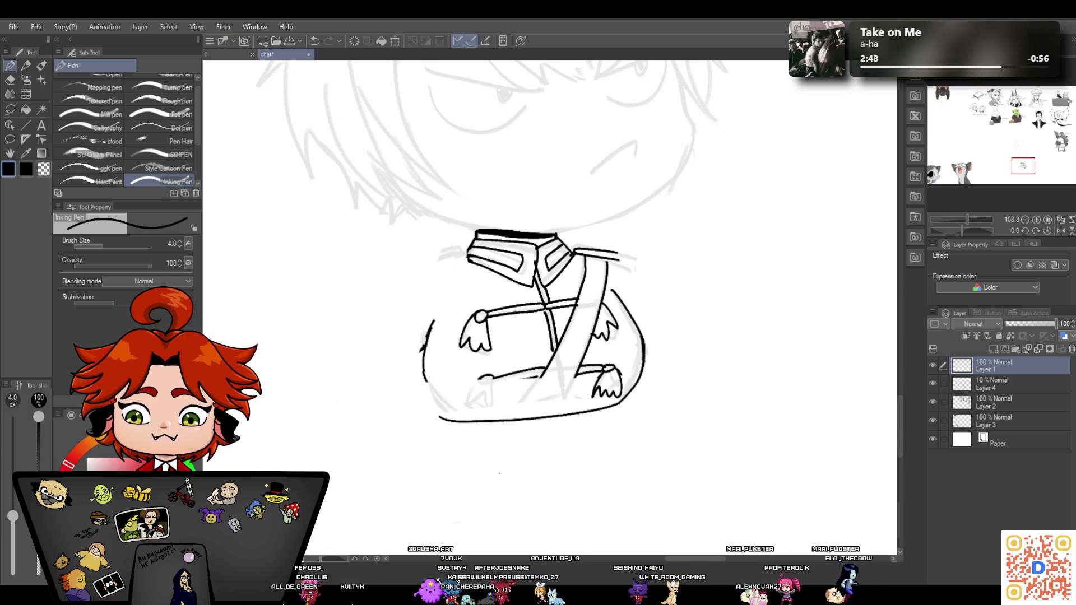
key("e")
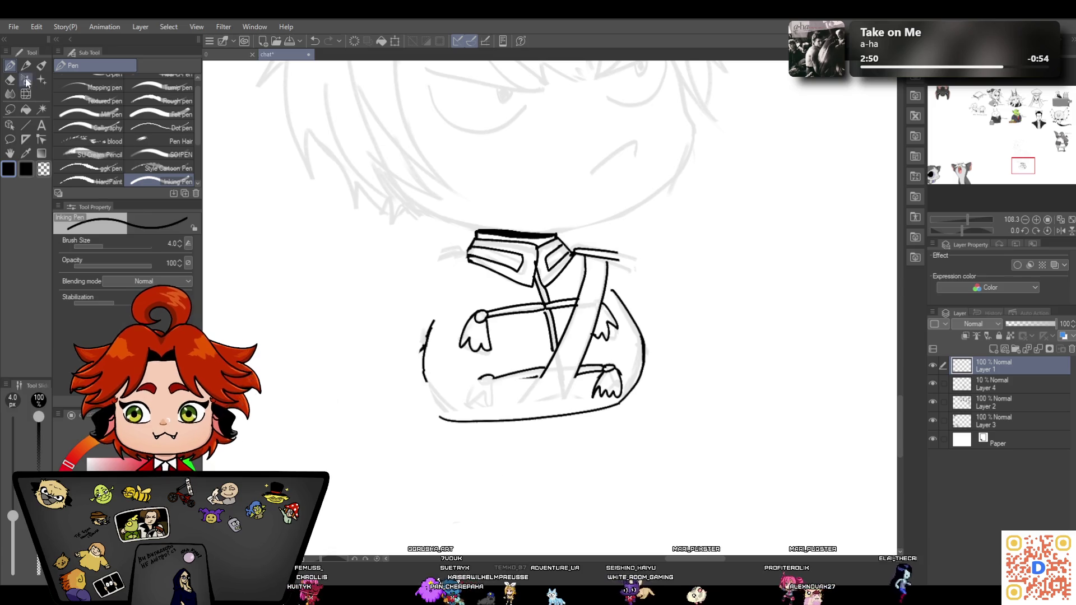
mouse_move(429, 328)
left_mouse_down()
mouse_move(432, 396)
mouse_move(625, 428)
mouse_move(643, 420)
left_mouse_up()
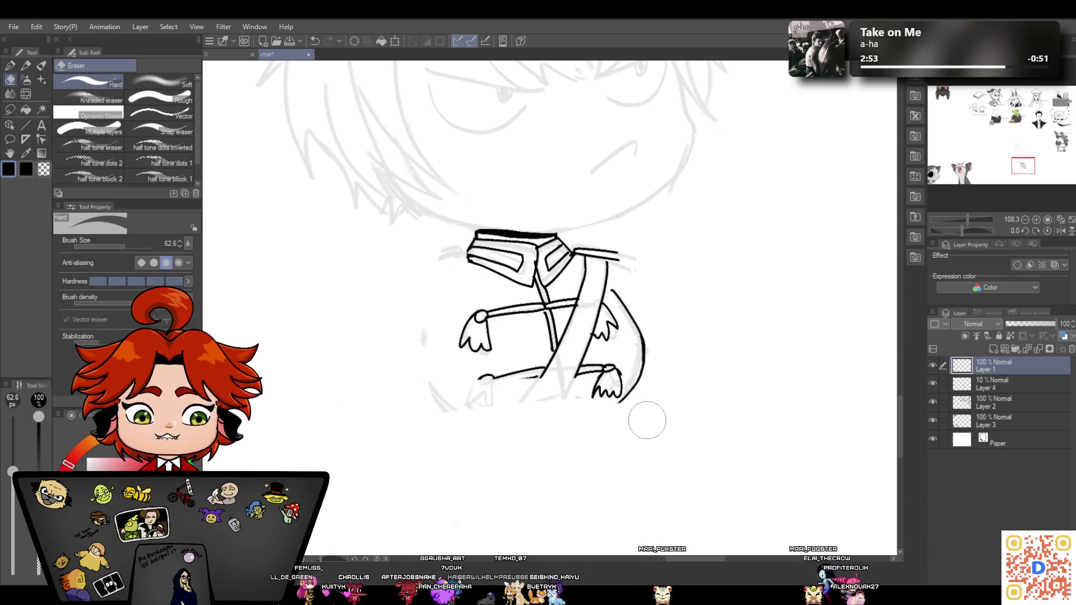
Redraw the jacket's left side and extend the strap down to the bottom edge
left_click(11, 67)
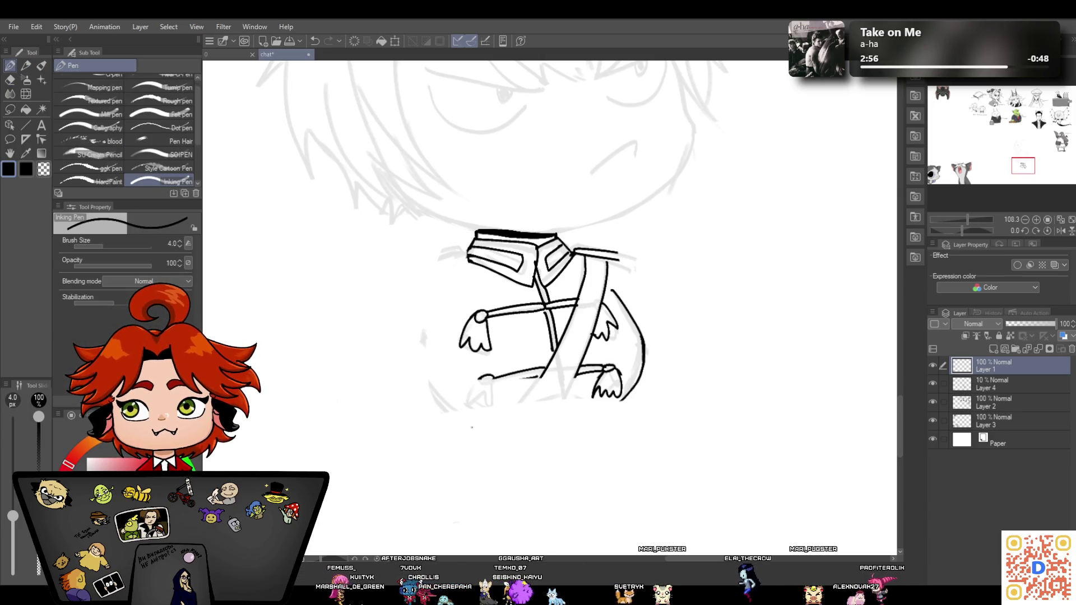
mouse_move(429, 310)
left_mouse_down()
mouse_move(454, 414)
mouse_move(626, 401)
left_mouse_up()
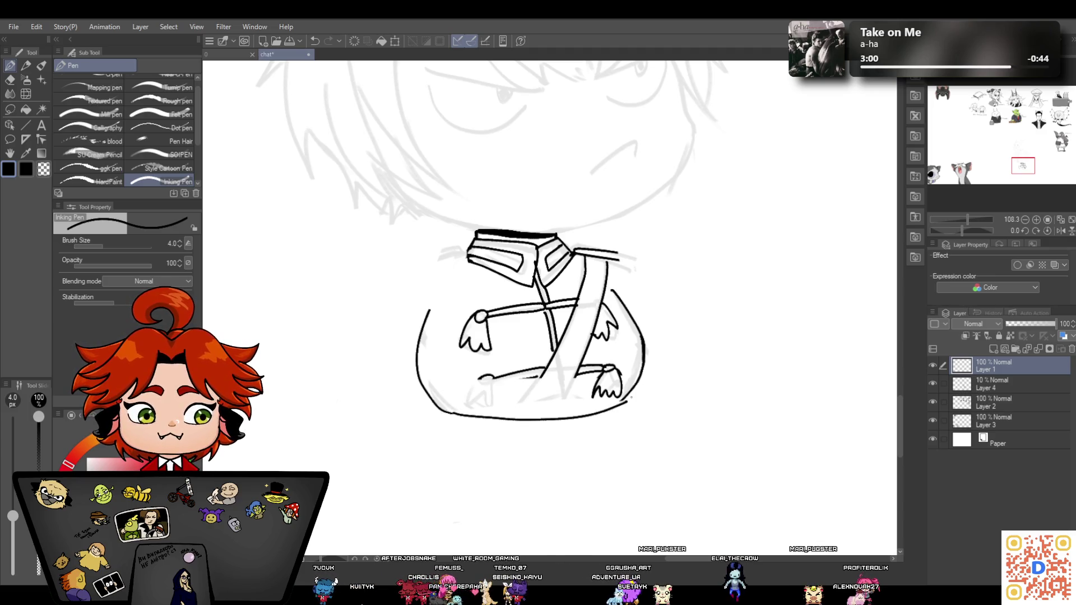
left_click(313, 41)
scroll(902, 387, "down", 1)
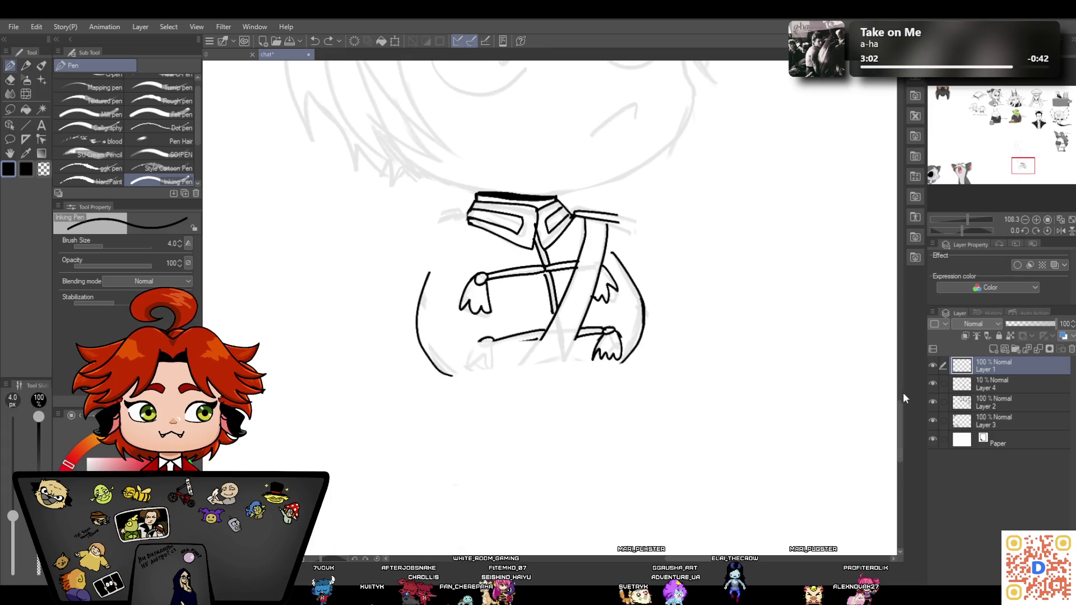
left_click_drag(616, 366, 469, 376)
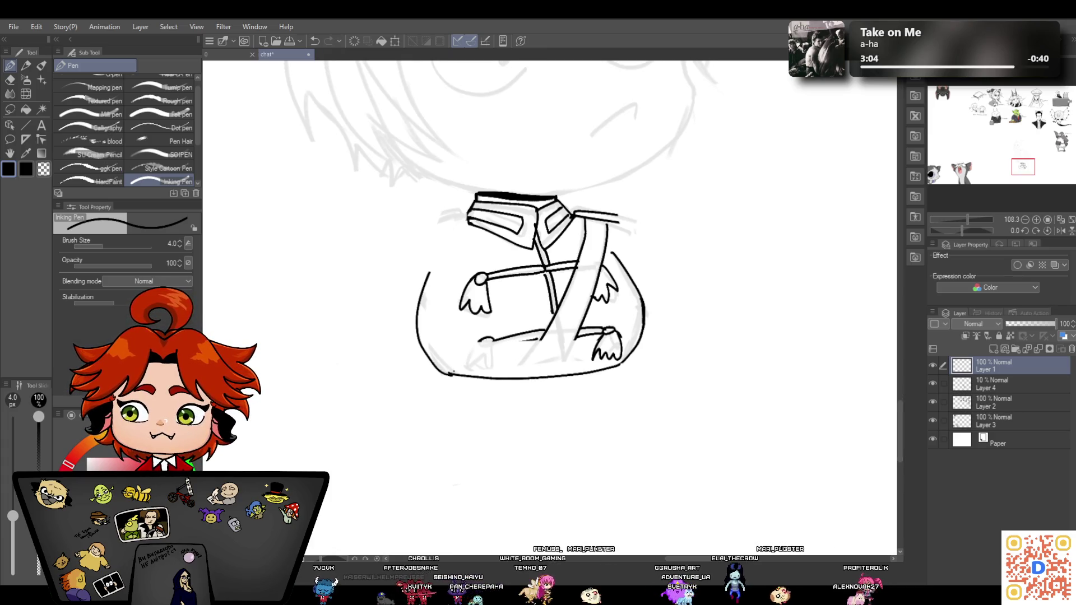
left_click(313, 41)
left_click(312, 41)
mouse_move(428, 282)
left_mouse_down()
mouse_move(422, 299)
mouse_move(461, 382)
mouse_move(625, 366)
left_mouse_up()
left_click_drag(543, 332, 502, 386)
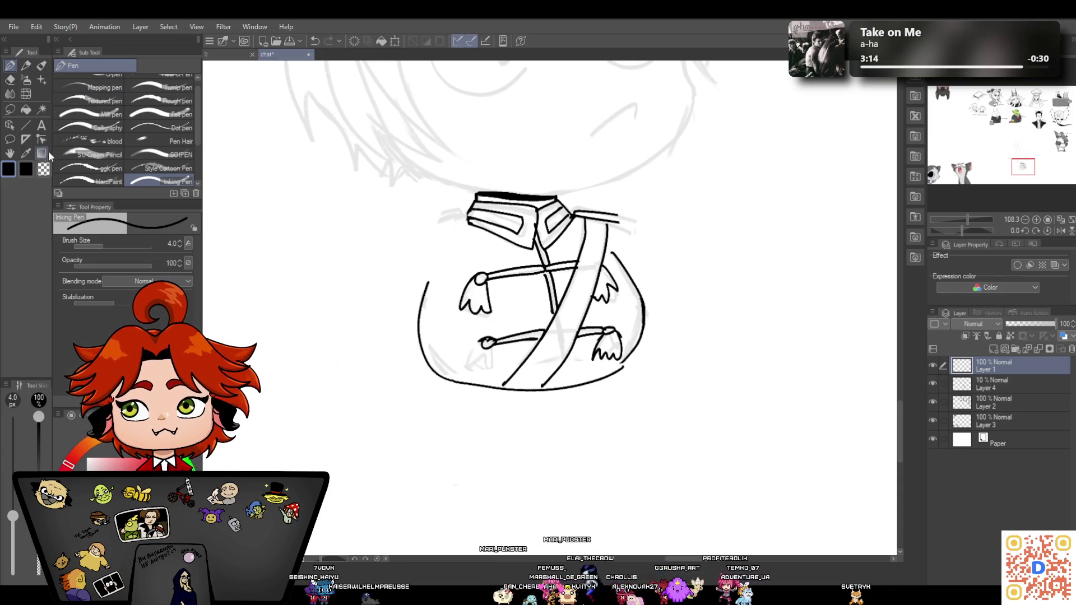
Ink a hand on the lower sleeve and rejoin the jacket's right side to the bottom outline
left_click(10, 80)
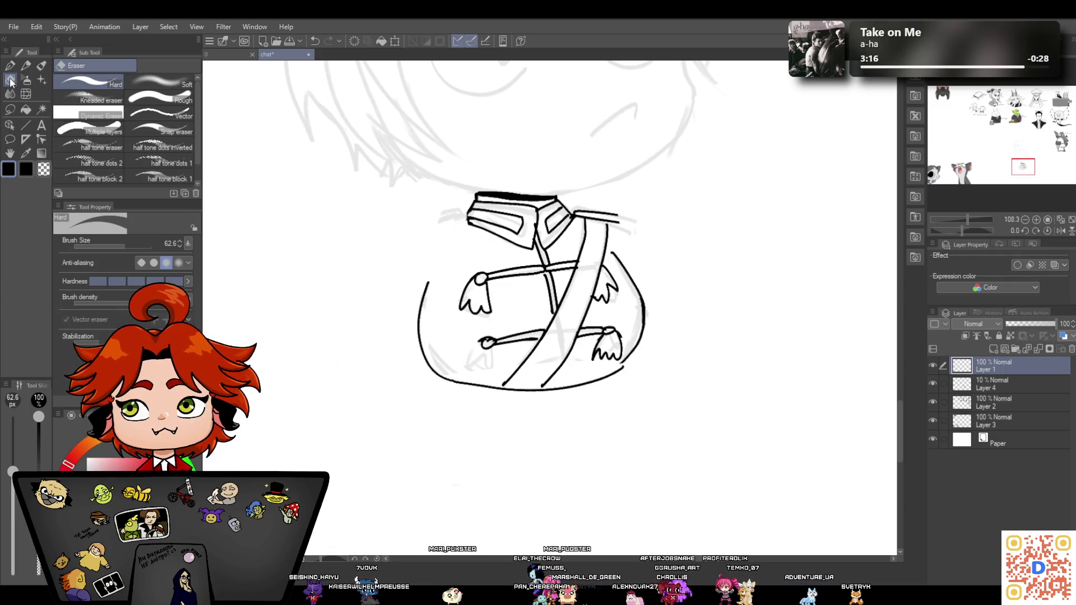
left_click_drag(967, 219, 963, 223)
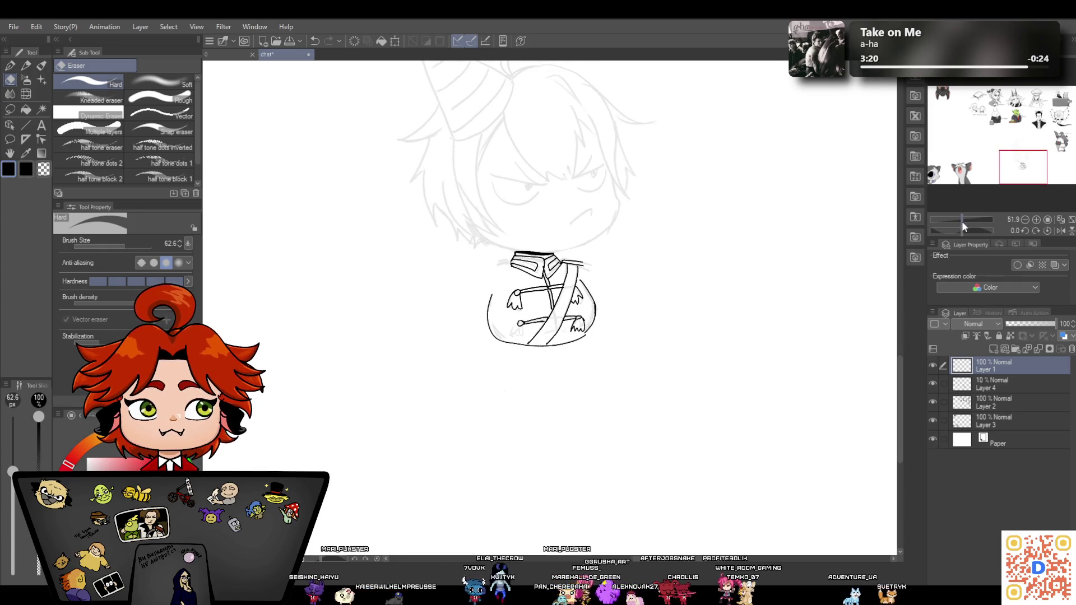
left_click(11, 66)
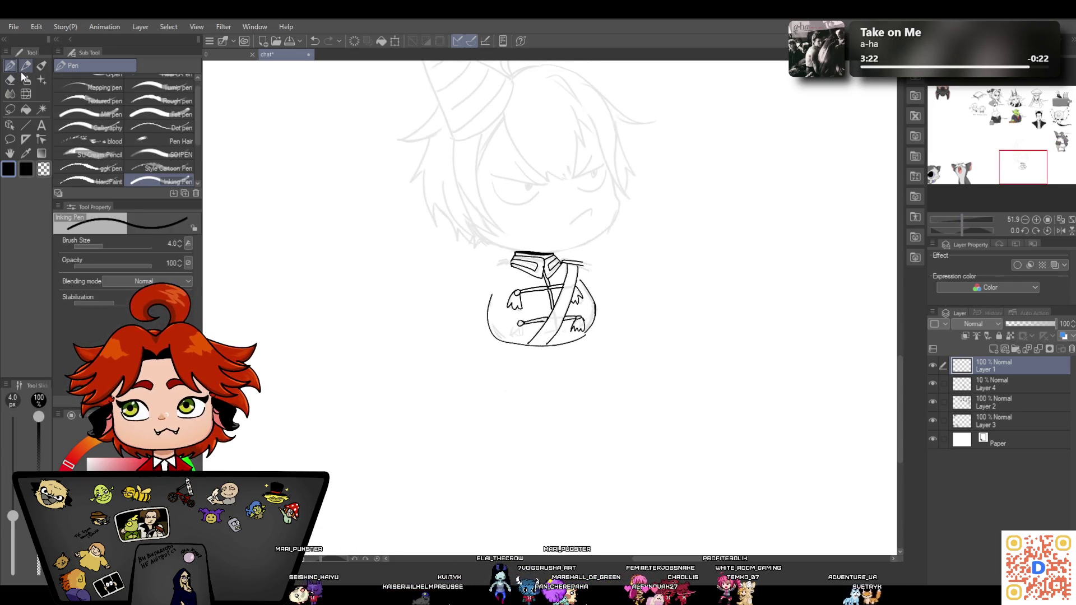
left_click_drag(961, 219, 974, 214)
left_click_drag(452, 356, 425, 395)
mouse_move(425, 395)
left_mouse_down()
mouse_move(459, 398)
mouse_move(469, 362)
left_mouse_up()
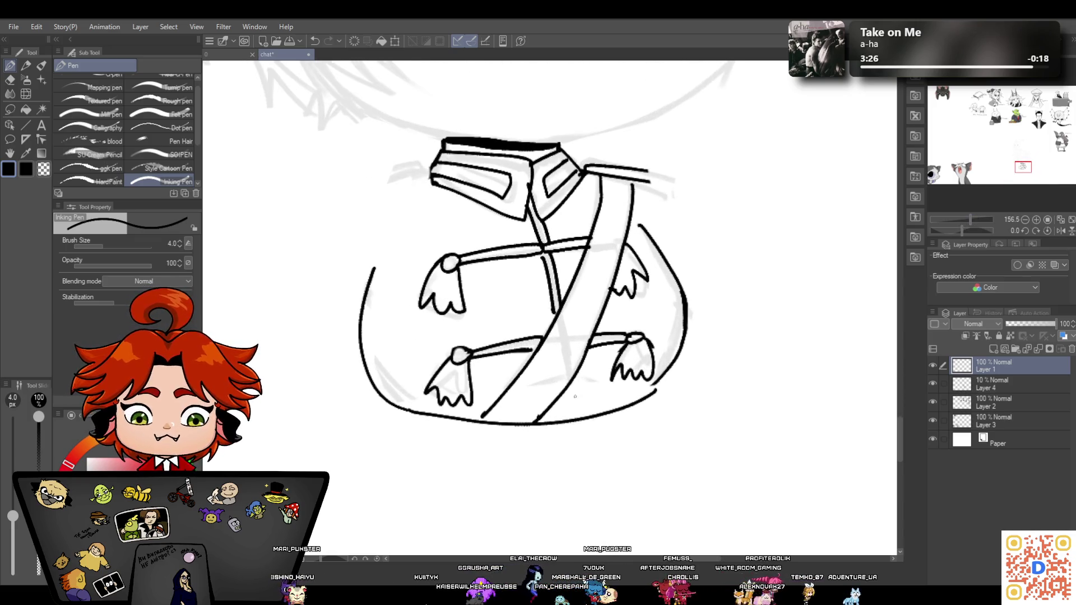
left_click_drag(685, 334, 636, 413)
left_click(9, 79)
left_click(9, 66)
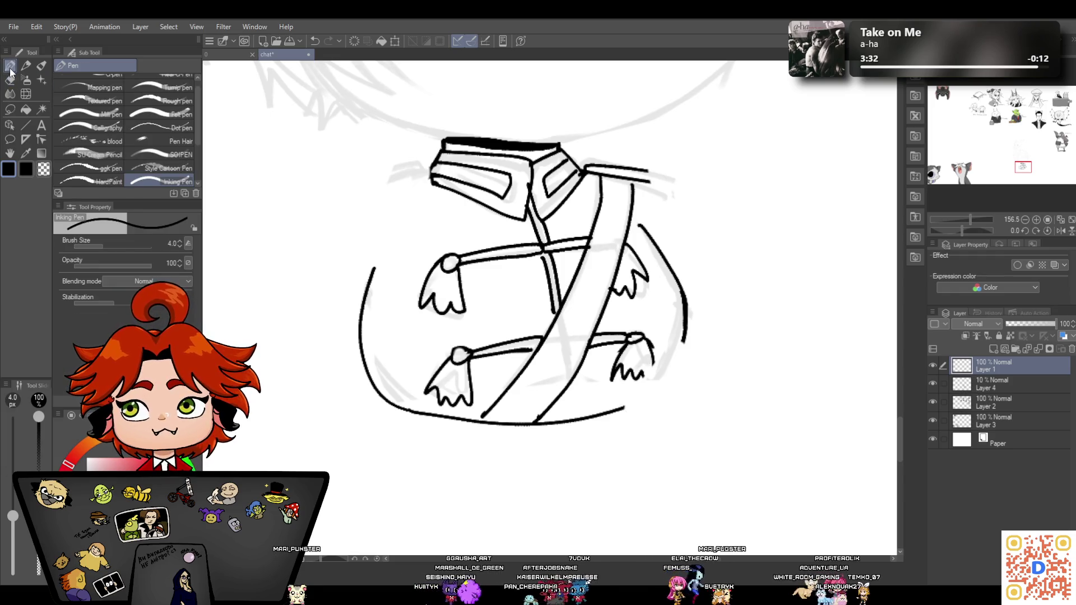
mouse_move(685, 335)
left_mouse_down()
mouse_move(665, 379)
mouse_move(624, 408)
left_mouse_up()
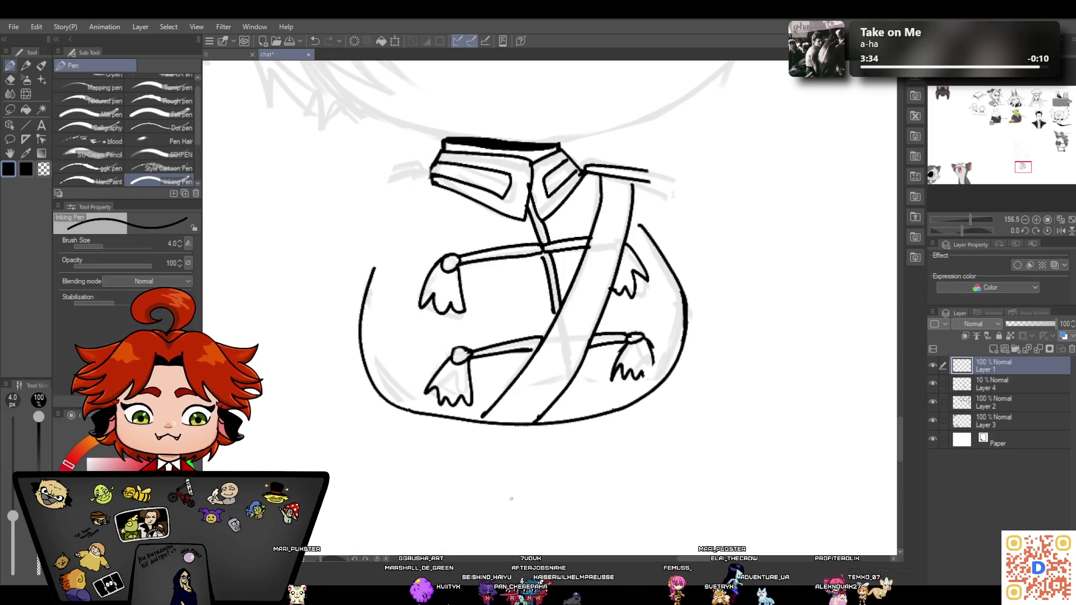
Ink the left epaulette, the jacket's left side, the collar-to-sash join and the right epaulette
mouse_move(434, 162)
left_mouse_down()
mouse_move(412, 165)
mouse_move(442, 185)
left_mouse_up()
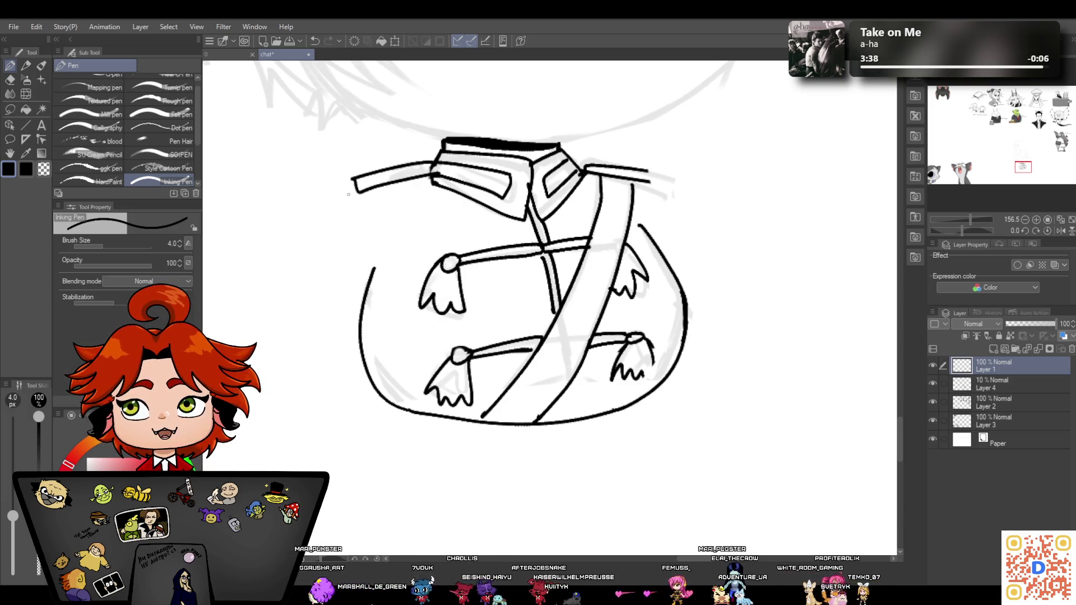
mouse_move(354, 186)
left_mouse_down()
mouse_move(307, 344)
mouse_move(361, 379)
left_mouse_up()
left_click_drag(360, 252, 368, 283)
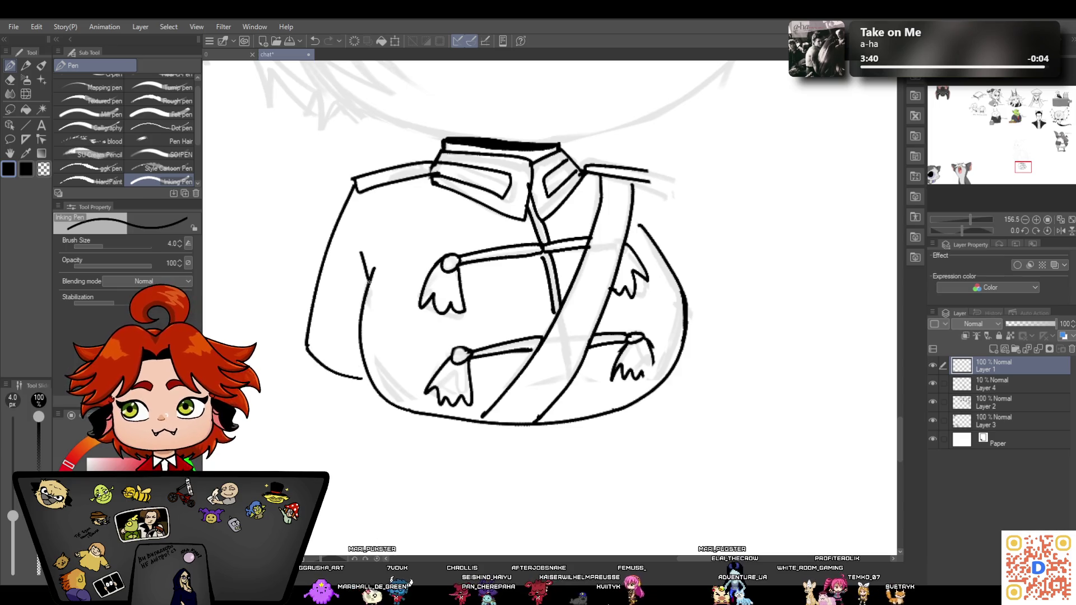
left_click_drag(576, 163, 604, 166)
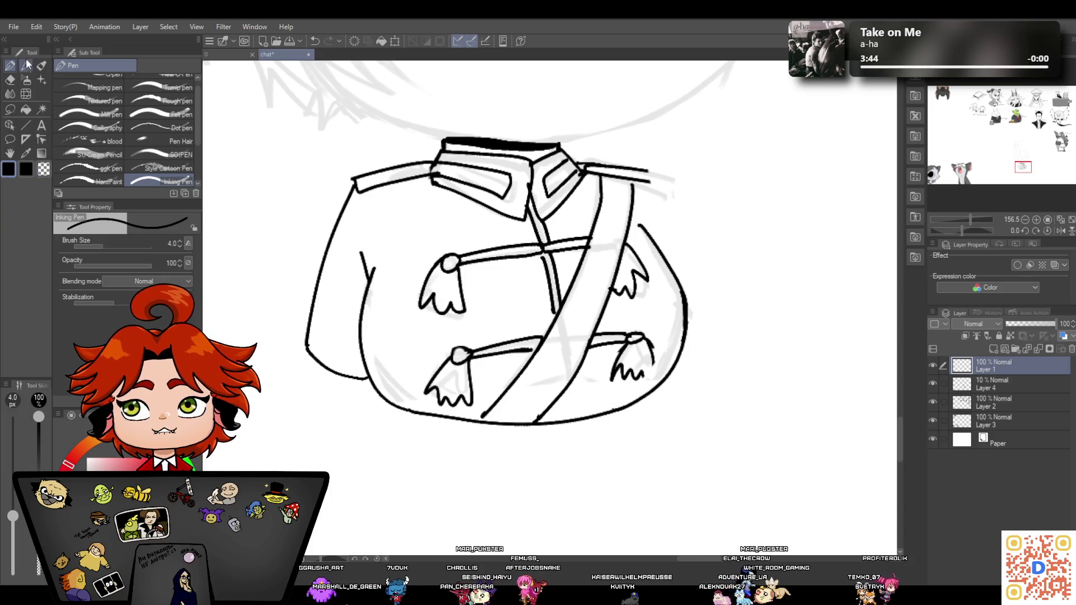
left_click(16, 82)
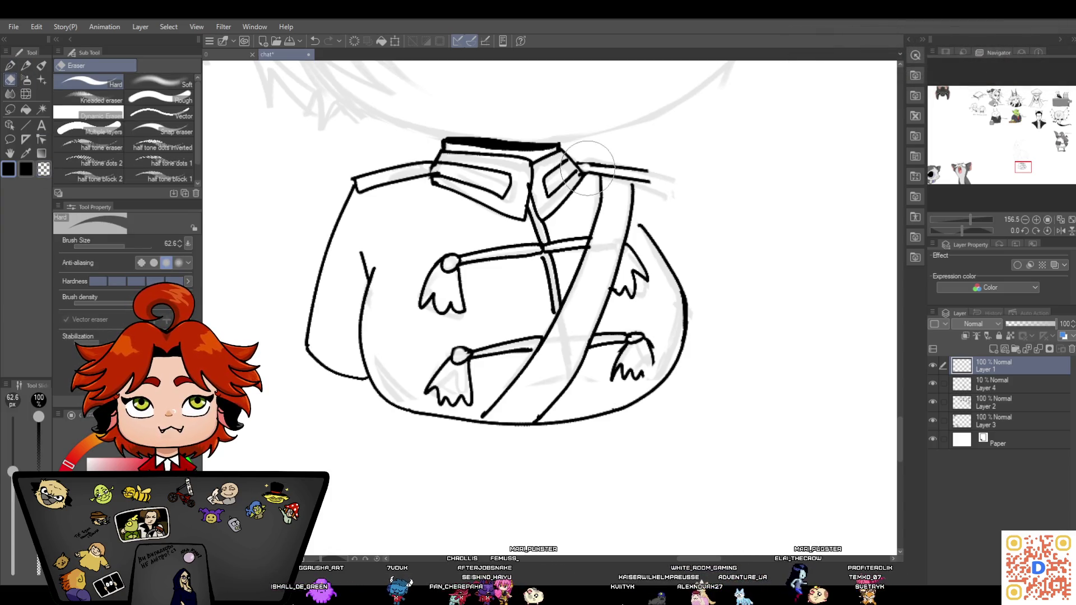
left_click(16, 67)
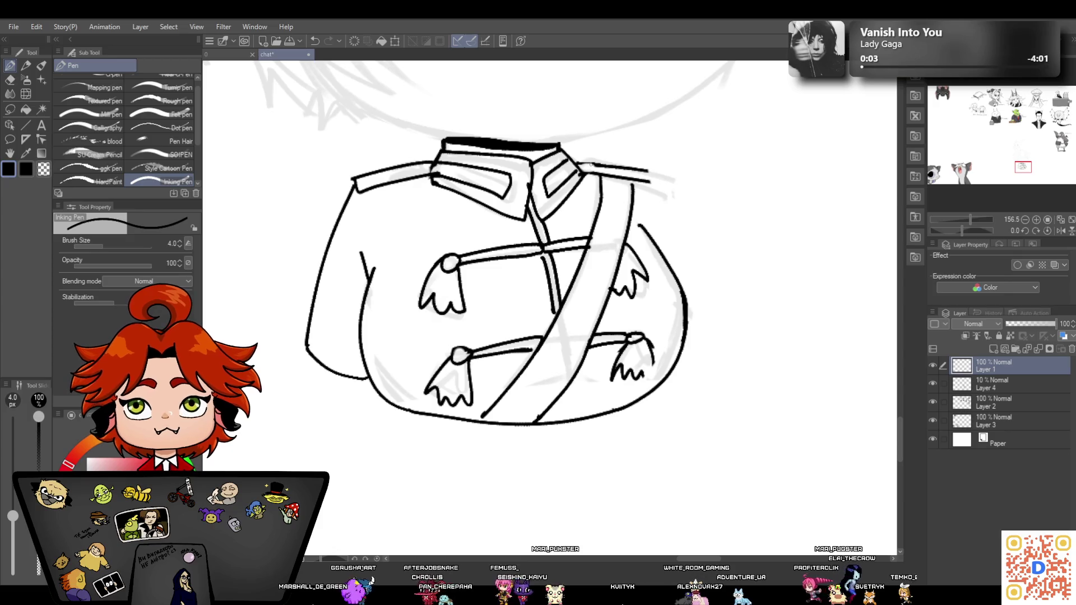
mouse_move(649, 171)
left_mouse_down()
mouse_move(693, 273)
mouse_move(699, 355)
left_mouse_up()
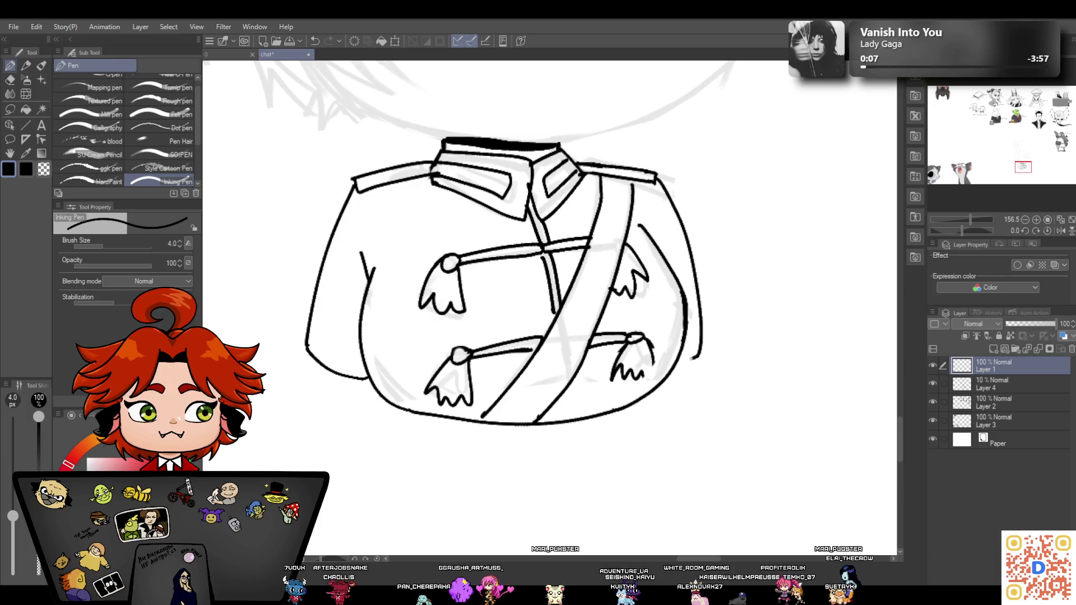
mouse_move(971, 220)
left_mouse_down()
mouse_move(953, 220)
mouse_move(969, 220)
left_mouse_up()
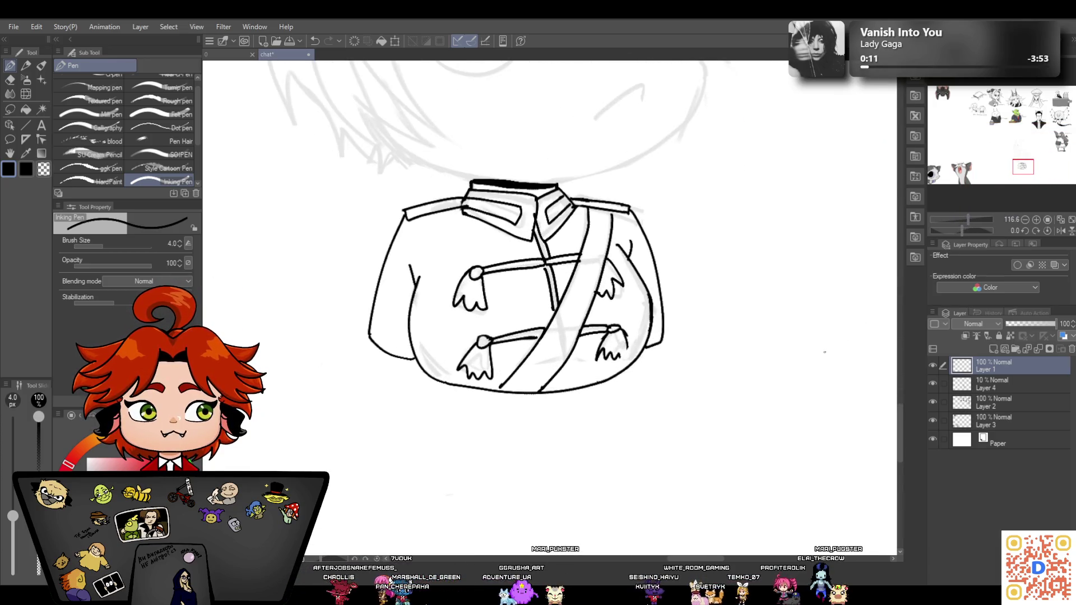
Ink the left side of the hair, the long outer left strand and the spiky fringe
scroll(902, 377, "up", 5)
scroll(898, 372, "down", 1)
left_click_drag(968, 218, 967, 216)
left_click_drag(462, 204, 407, 307)
mouse_move(415, 238)
left_mouse_down()
mouse_move(437, 399)
mouse_move(461, 435)
left_mouse_up()
left_click_drag(352, 268, 461, 435)
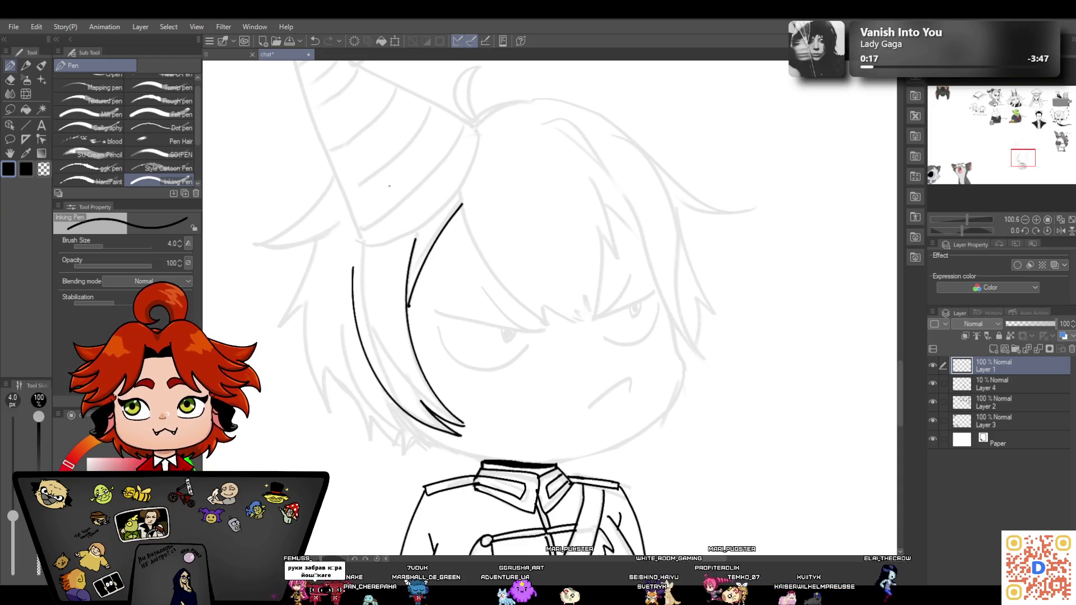
mouse_move(462, 198)
left_mouse_down()
mouse_move(556, 324)
mouse_move(575, 313)
mouse_move(594, 324)
left_mouse_up()
Ink the right-side strands and outer top outline, erasing a stray short stroke
mouse_move(594, 177)
left_mouse_down()
mouse_move(617, 271)
mouse_move(590, 323)
left_mouse_up()
left_click_drag(608, 200, 643, 235)
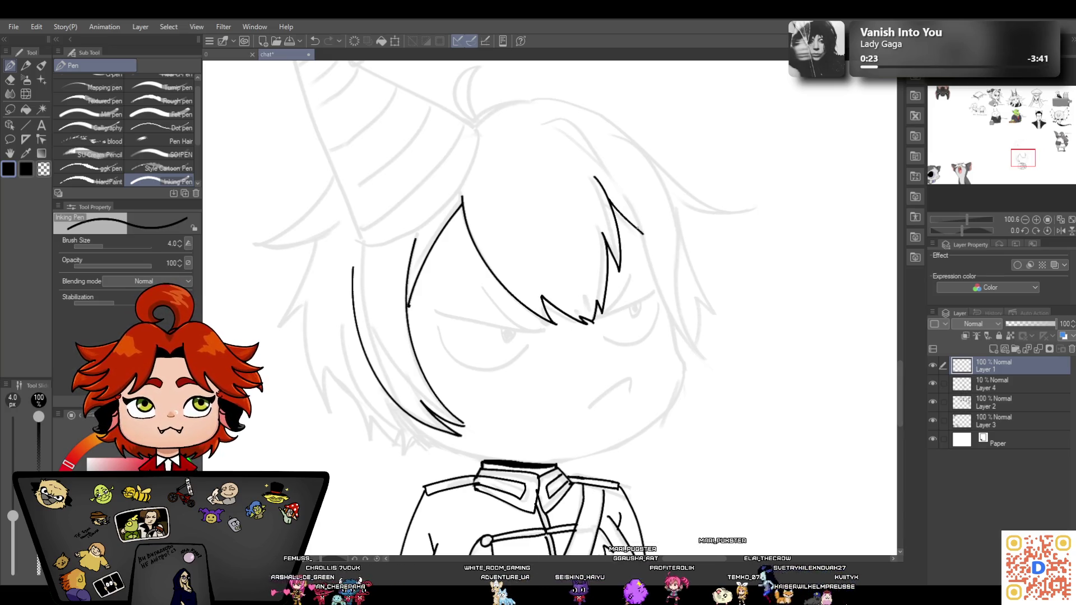
mouse_move(548, 123)
left_mouse_down()
mouse_move(618, 184)
mouse_move(718, 362)
left_mouse_up()
mouse_move(685, 327)
left_mouse_down()
mouse_move(508, 97)
mouse_move(491, 111)
left_mouse_up()
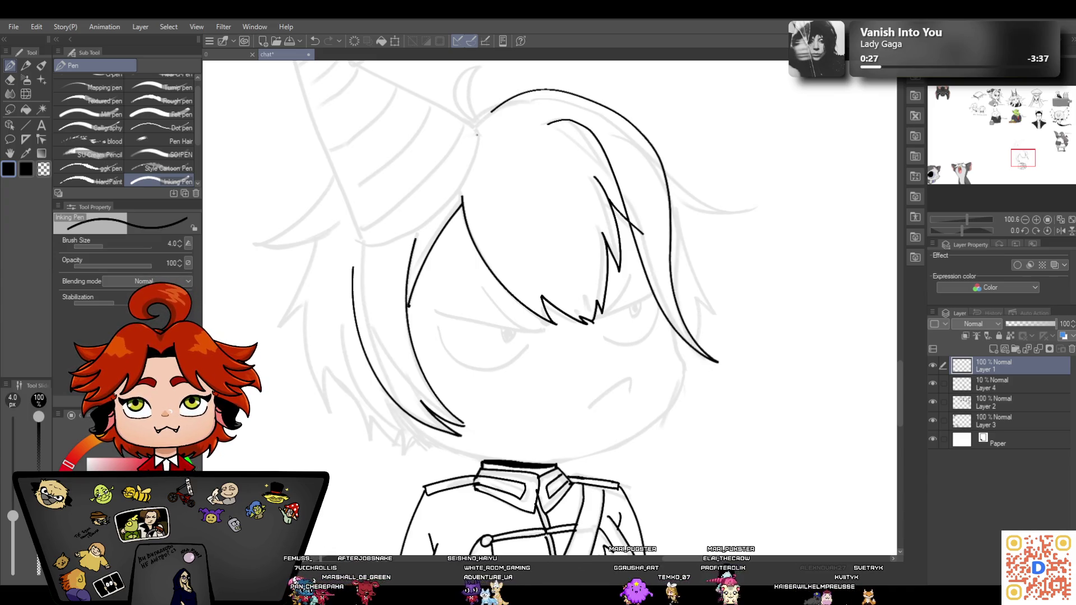
left_click(14, 80)
mouse_move(637, 222)
left_mouse_down()
mouse_move(644, 243)
mouse_move(637, 209)
mouse_move(635, 217)
left_mouse_up()
left_click(11, 66)
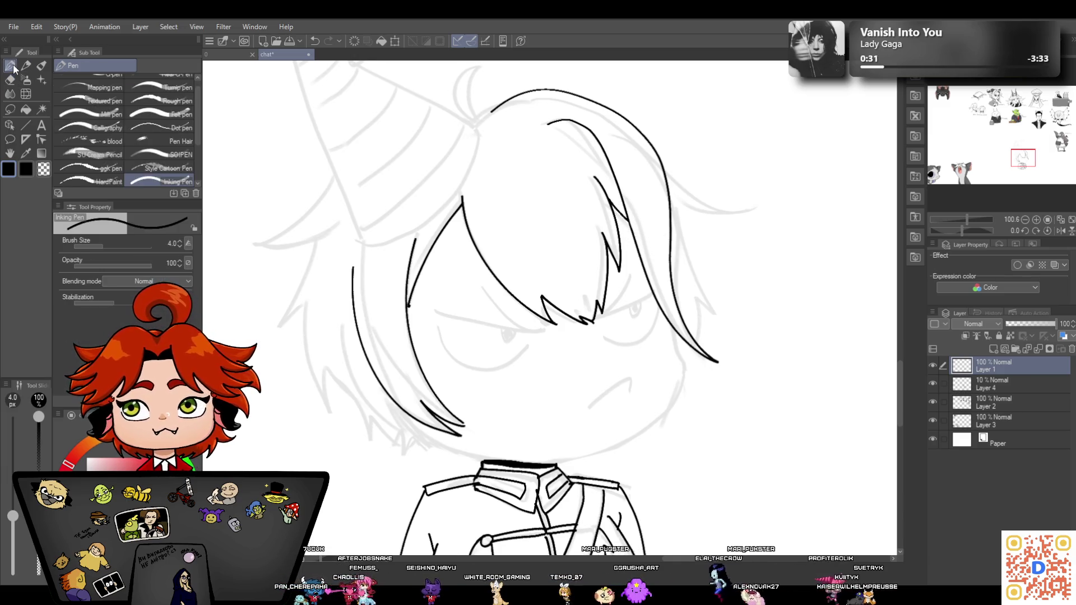
left_click_drag(552, 122, 604, 161)
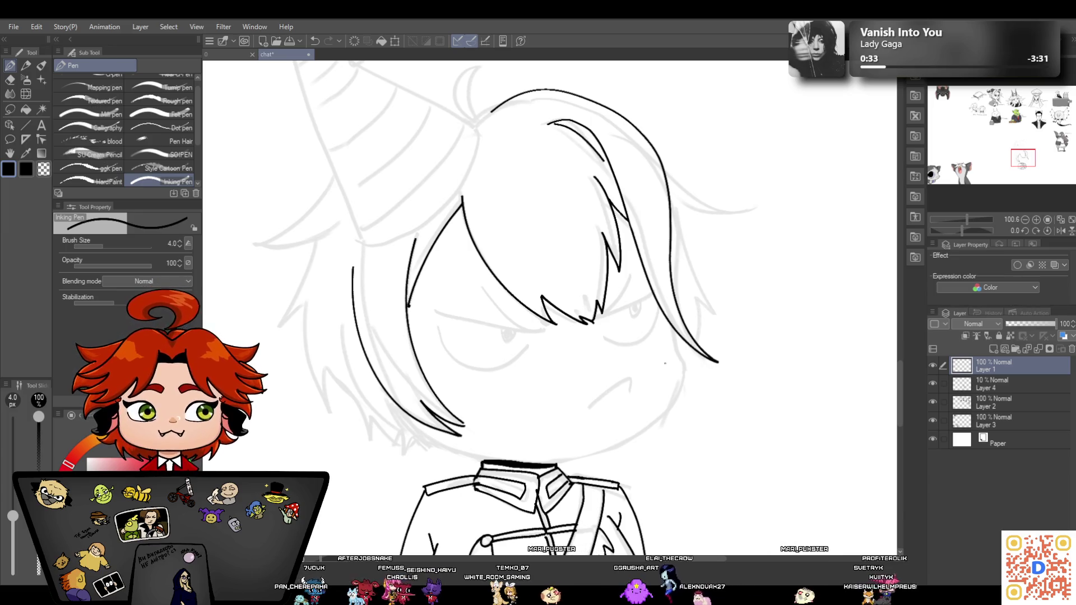
mouse_move(672, 334)
left_mouse_down()
mouse_move(680, 387)
mouse_move(591, 451)
mouse_move(465, 457)
left_mouse_up()
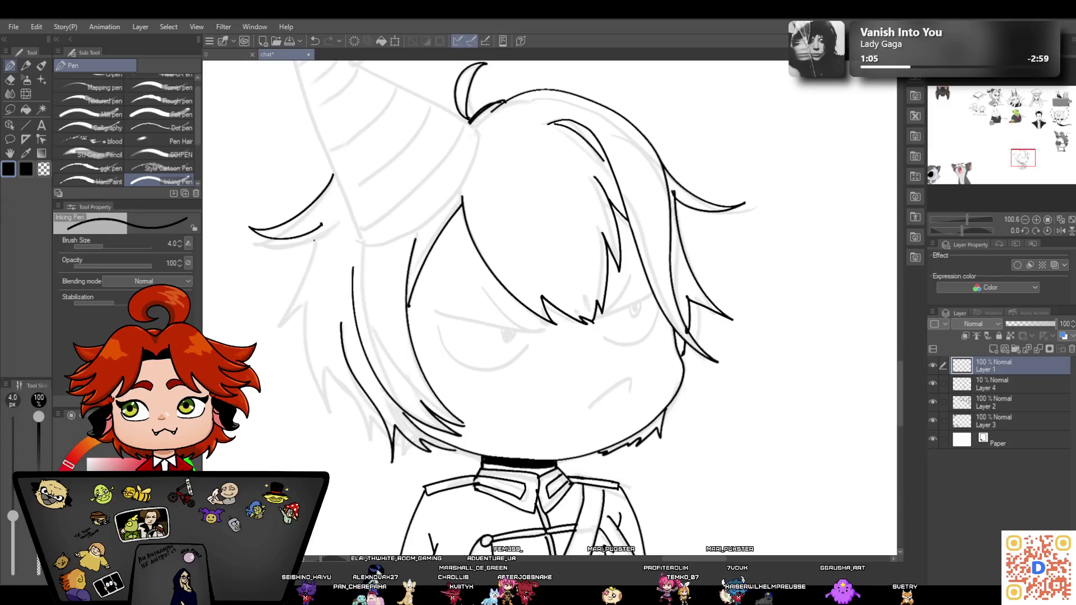
Add hair strands at the lower left of the head
left_click_drag(307, 302, 263, 318)
left_click_drag(325, 345, 330, 401)
left_click_drag(375, 416, 375, 434)
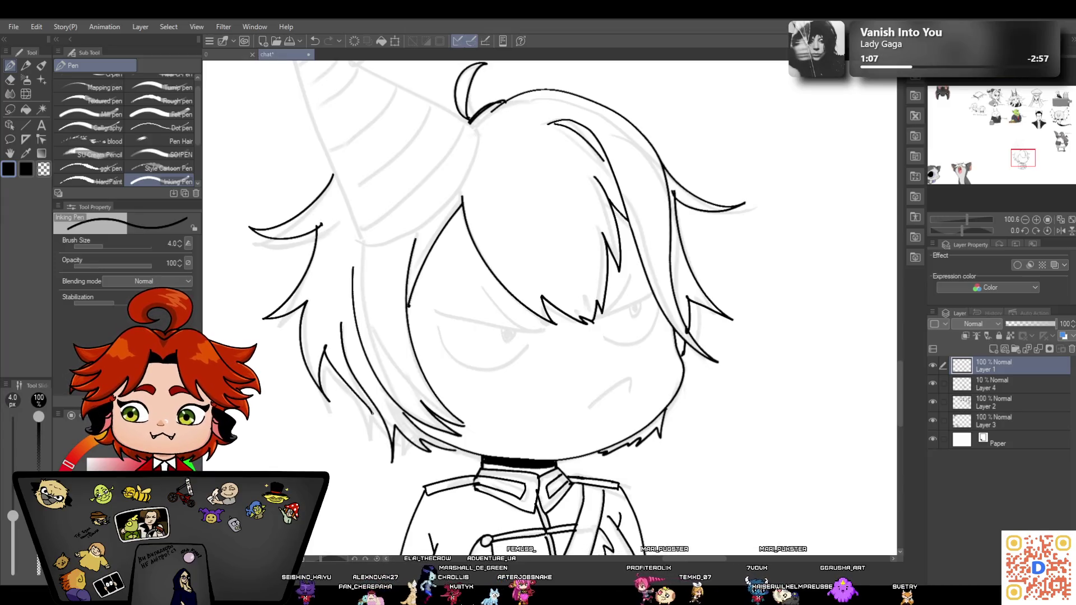
left_click_drag(966, 219, 964, 216)
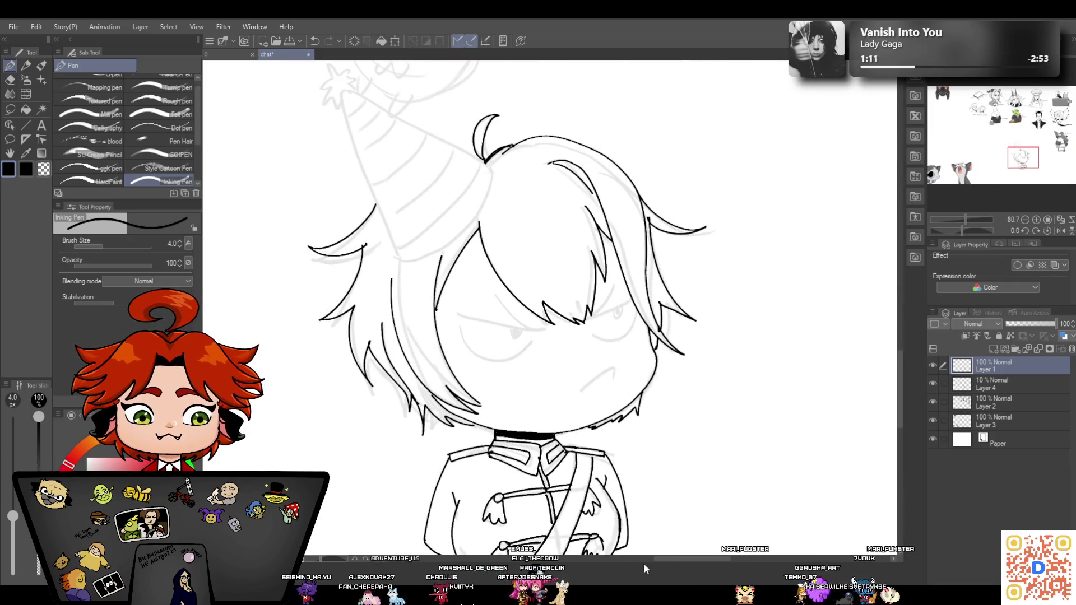
left_click_drag(673, 560, 653, 559)
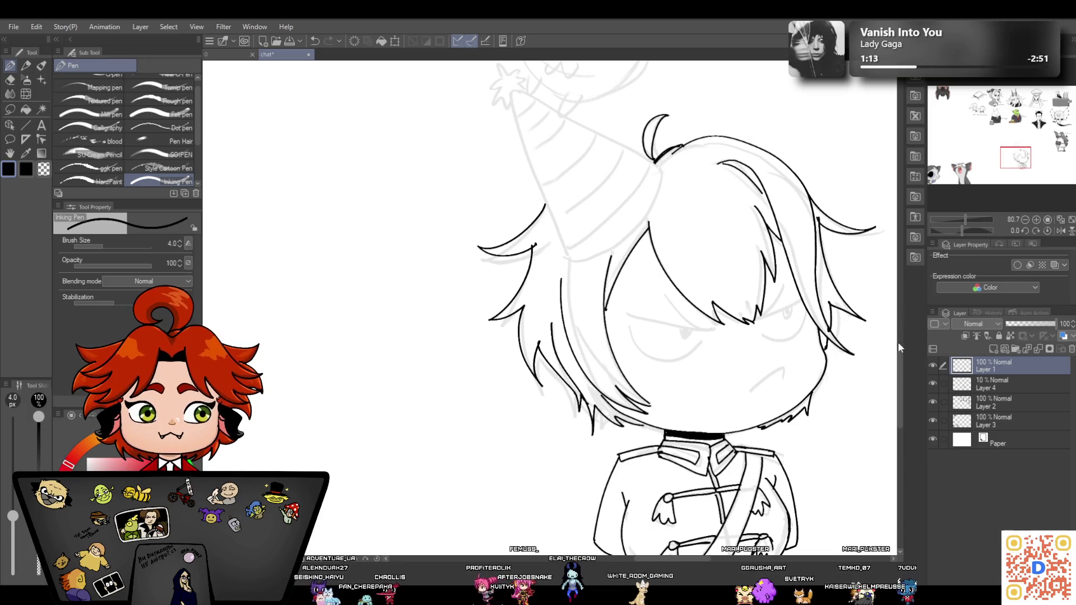
Ink two more hair strands on the left
scroll(899, 349, "up", 3)
scroll(899, 349, "up", 3)
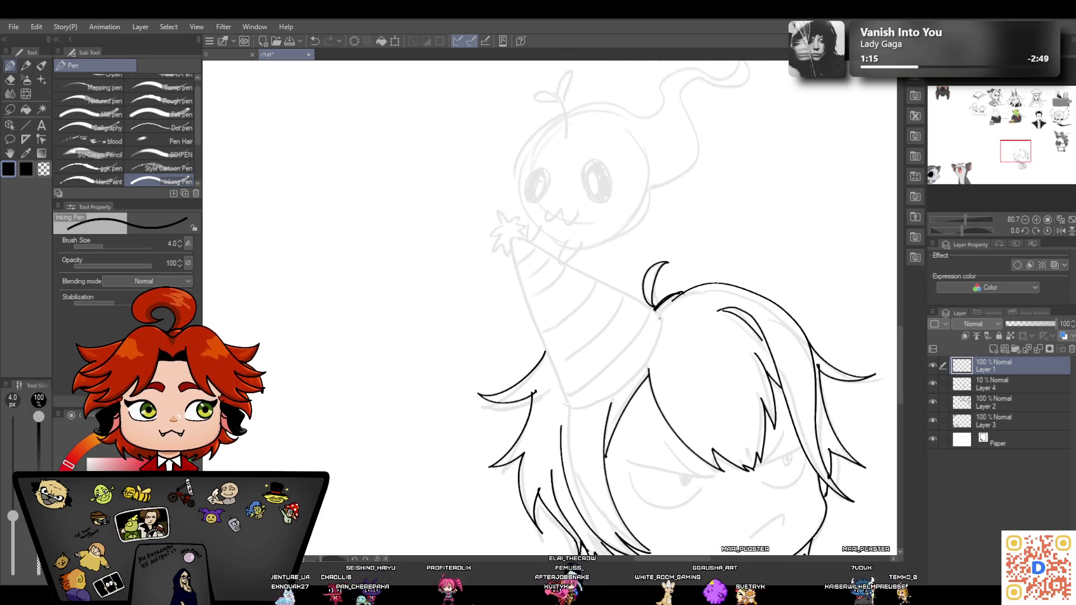
left_click_drag(562, 424, 582, 543)
left_click_drag(549, 469, 559, 534)
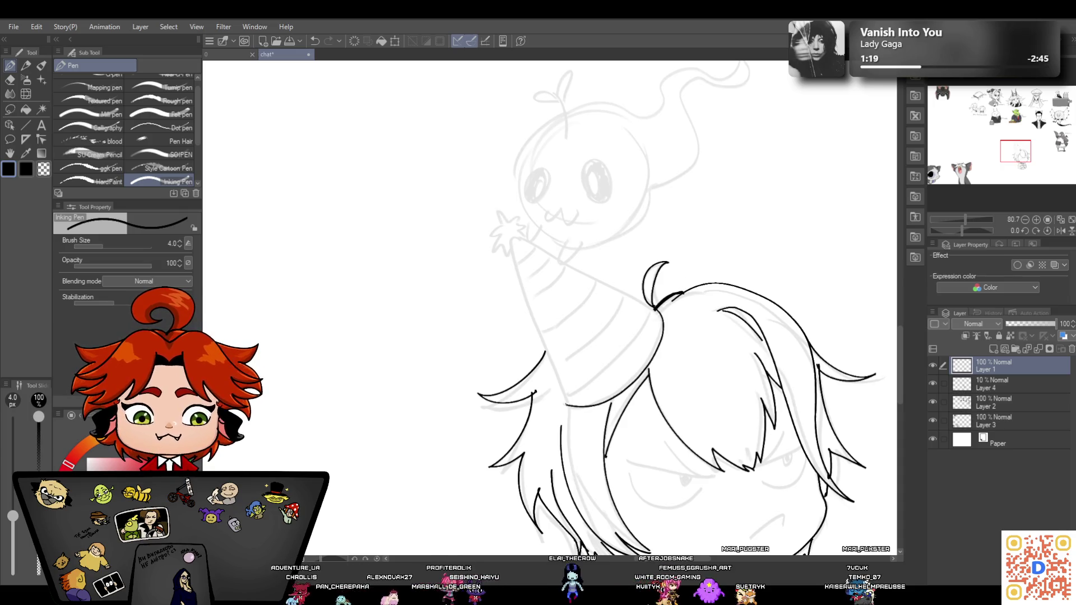
Ink the party hat's left and right edges, undoing stray attempts
left_click_drag(566, 401, 513, 238)
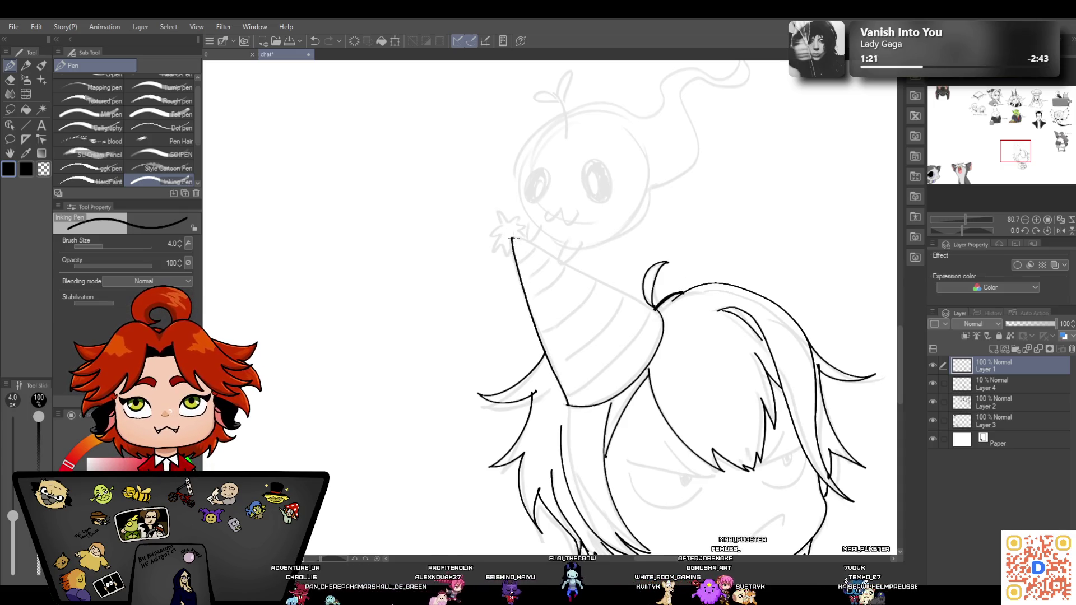
key("ctrl+z")
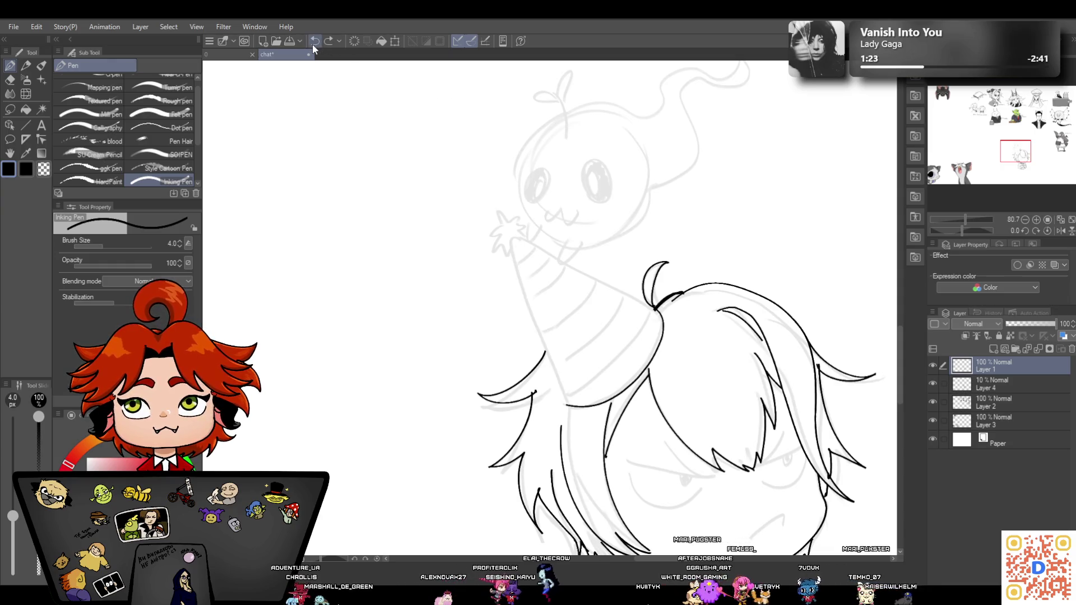
key("ctrl+y")
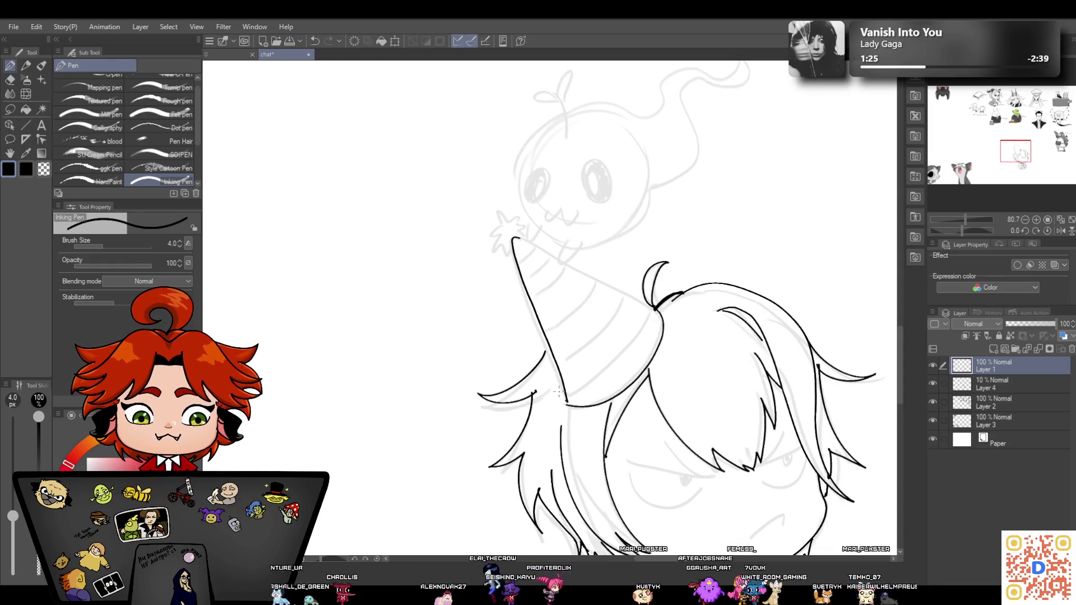
left_click(315, 42)
left_click_drag(513, 239, 560, 392)
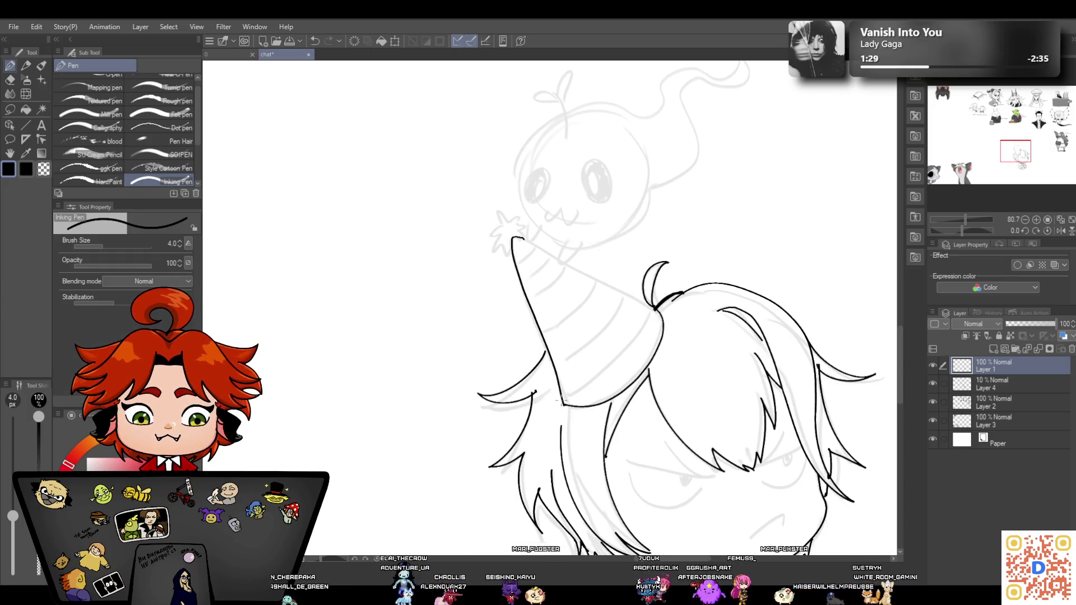
left_click(314, 41)
left_click_drag(563, 402, 513, 235)
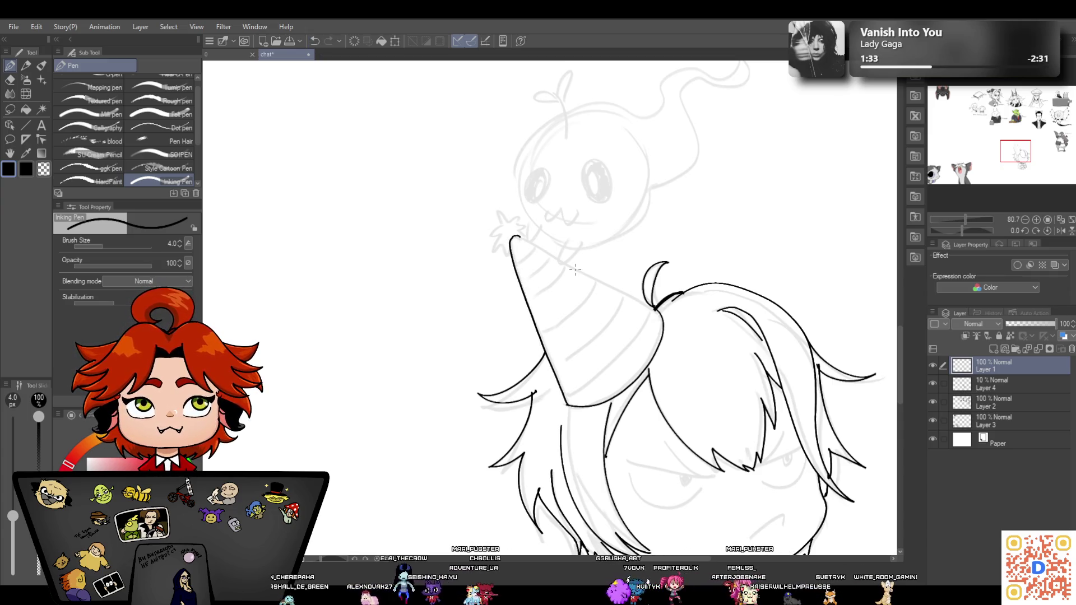
left_click_drag(529, 241, 651, 307)
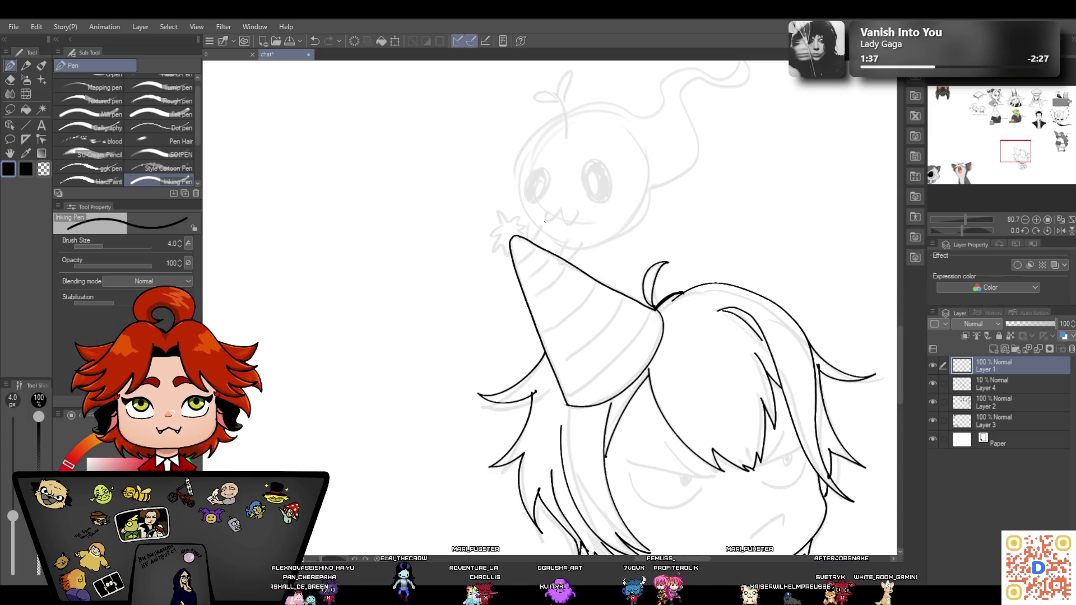
mouse_move(535, 247)
left_mouse_down()
mouse_move(515, 264)
mouse_move(523, 292)
left_mouse_up()
left_click(316, 40)
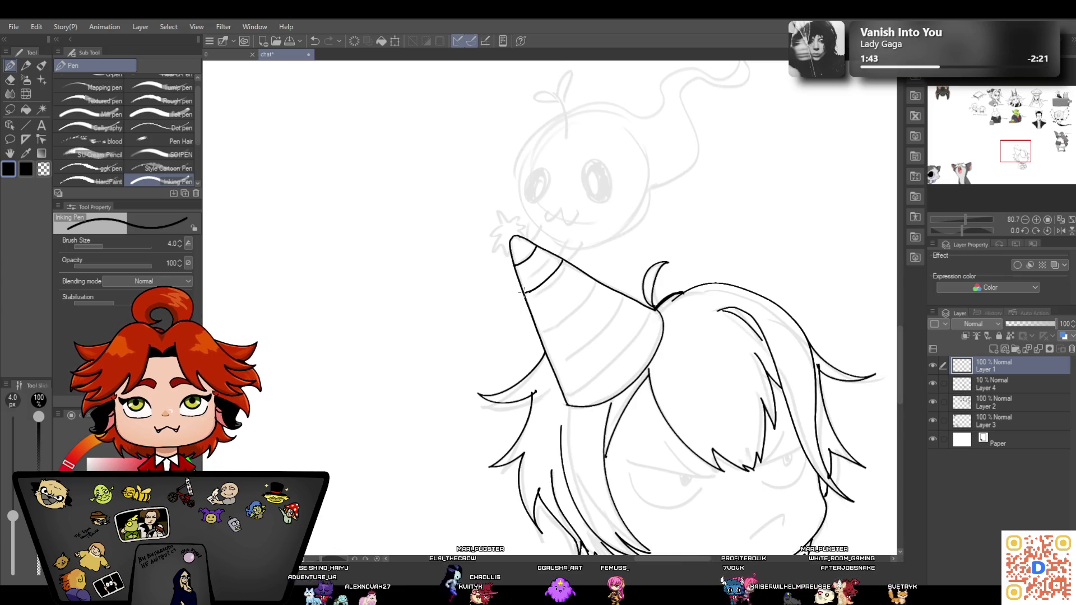
Ink three stripes across the hat and a spiky pompom at its tip
left_click_drag(589, 278, 537, 322)
left_click_drag(615, 292, 546, 354)
left_click_drag(642, 311, 565, 386)
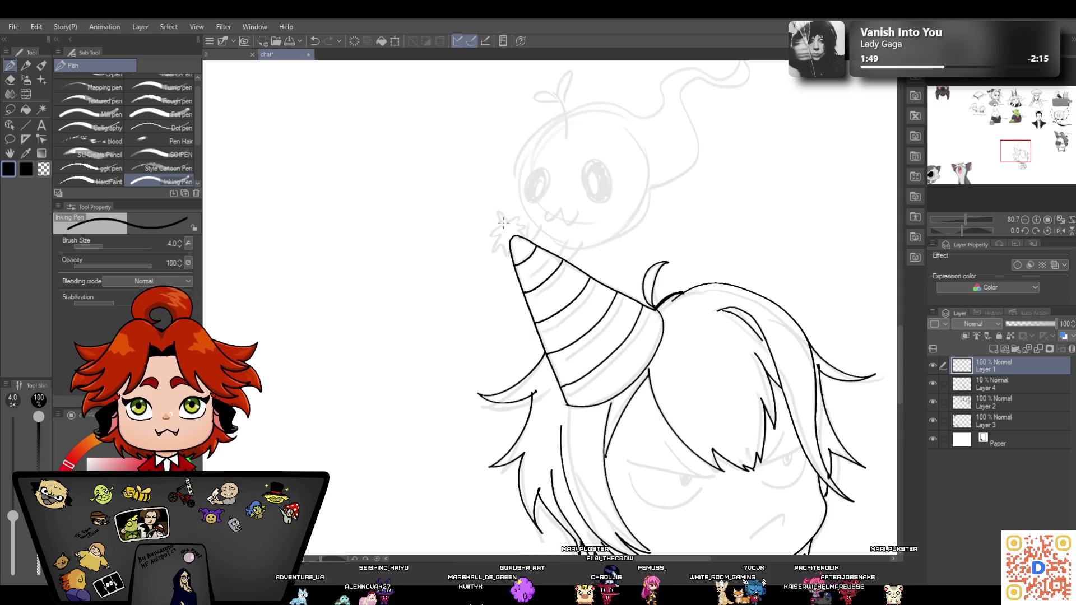
mouse_move(502, 225)
left_mouse_down()
mouse_move(485, 250)
mouse_move(510, 257)
left_mouse_up()
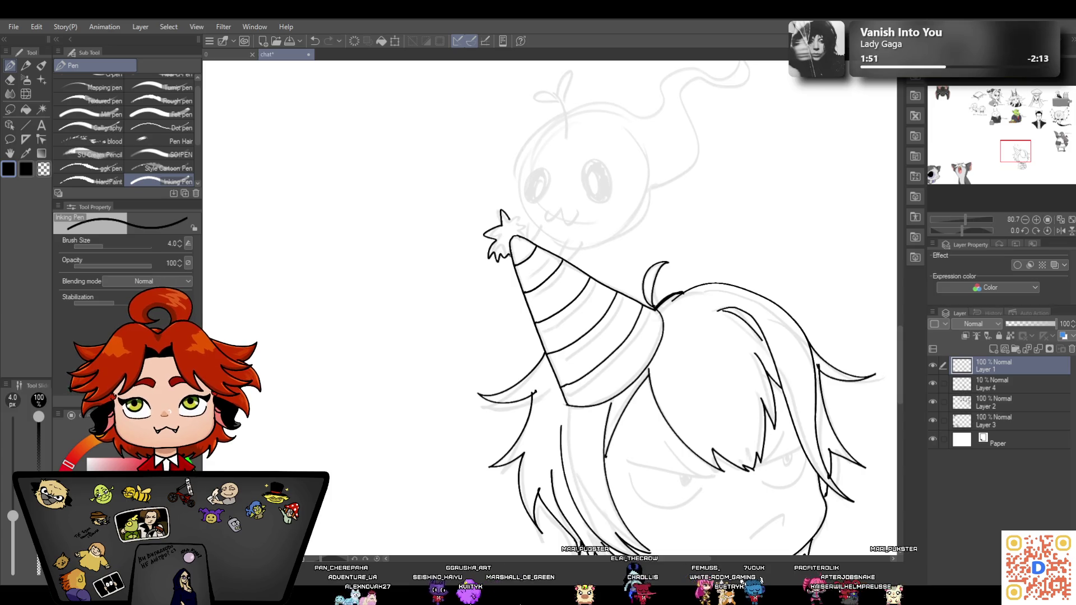
mouse_move(514, 213)
left_mouse_down()
mouse_move(526, 234)
mouse_move(501, 236)
left_mouse_up()
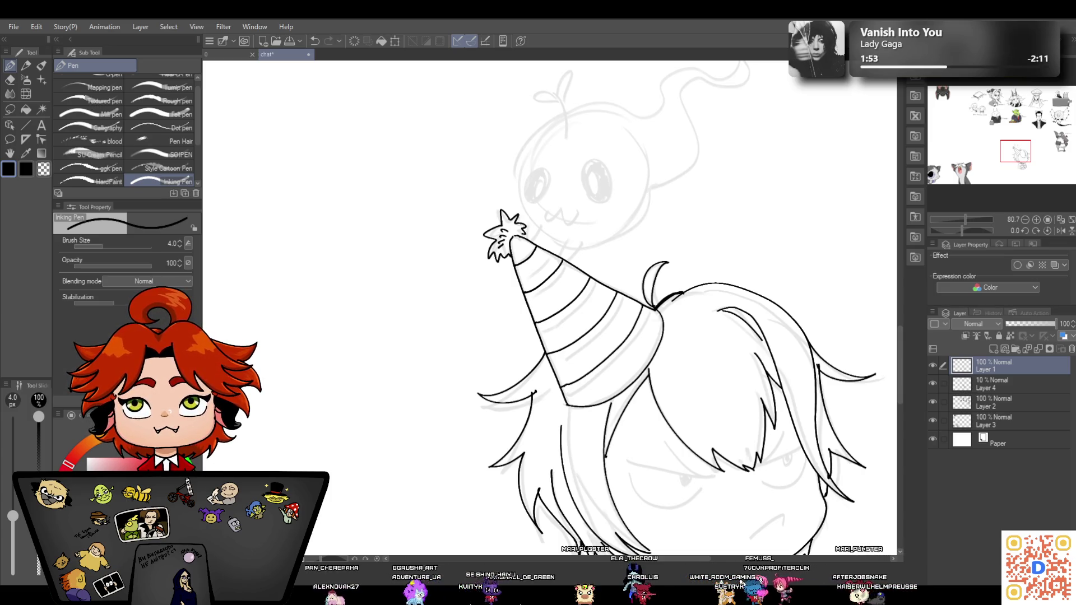
left_click_drag(568, 239, 561, 260)
left_click_drag(583, 242, 571, 259)
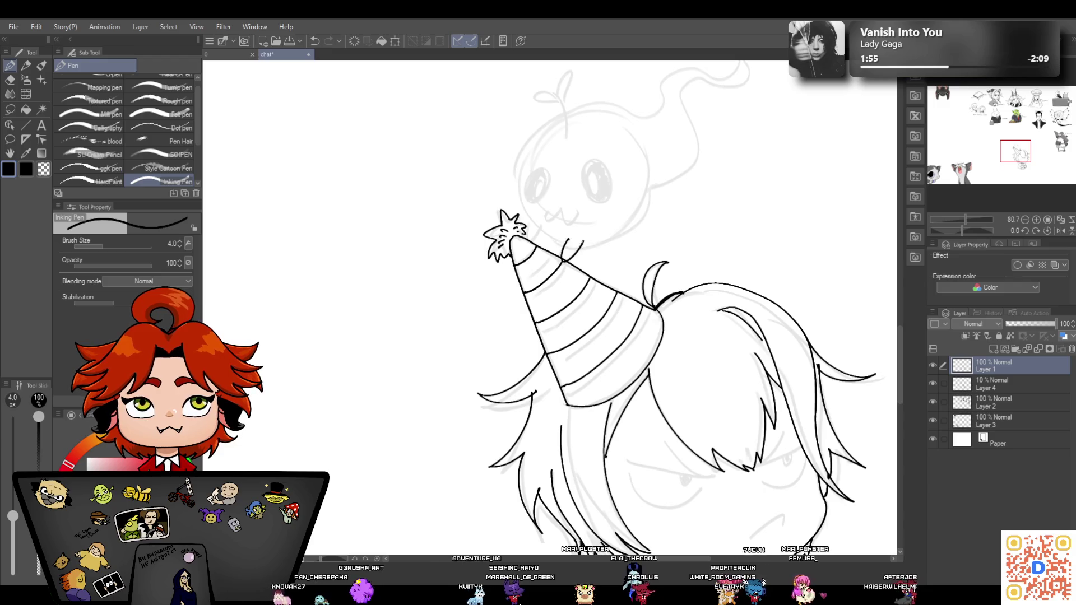
mouse_move(616, 109)
left_mouse_down()
mouse_move(522, 194)
mouse_move(640, 205)
left_mouse_up()
left_click(315, 41)
left_click(315, 41)
Save the drawing and ink the ghost's round head circle in one stroke
mouse_move(628, 118)
left_mouse_down()
mouse_move(530, 144)
mouse_move(648, 187)
mouse_move(651, 200)
mouse_move(542, 250)
mouse_move(614, 114)
left_mouse_up()
key("ctrl+s")
left_click(316, 41)
left_click(316, 41)
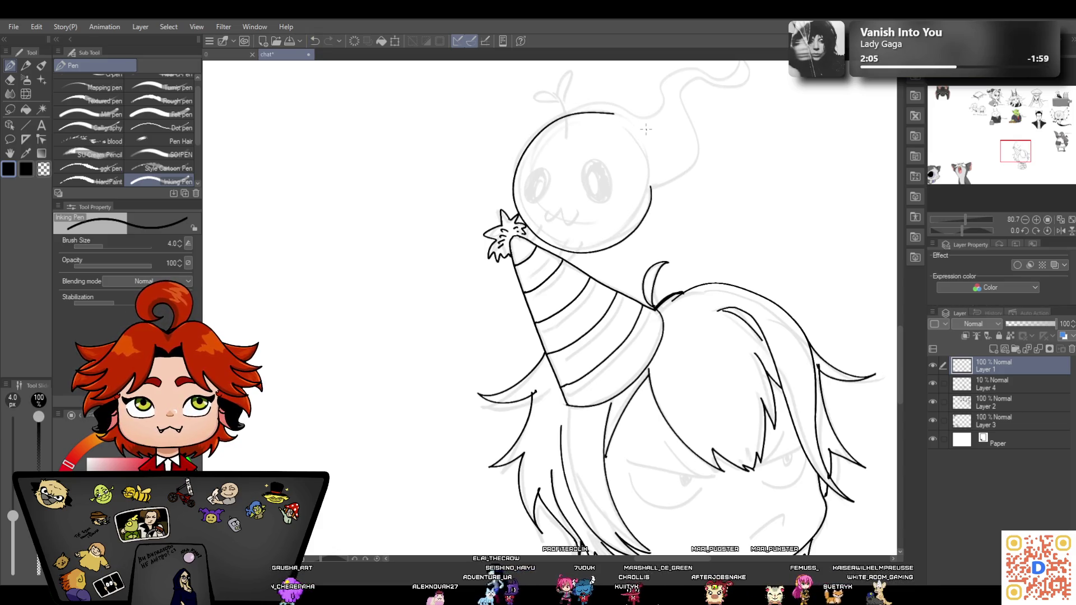
left_click(316, 41)
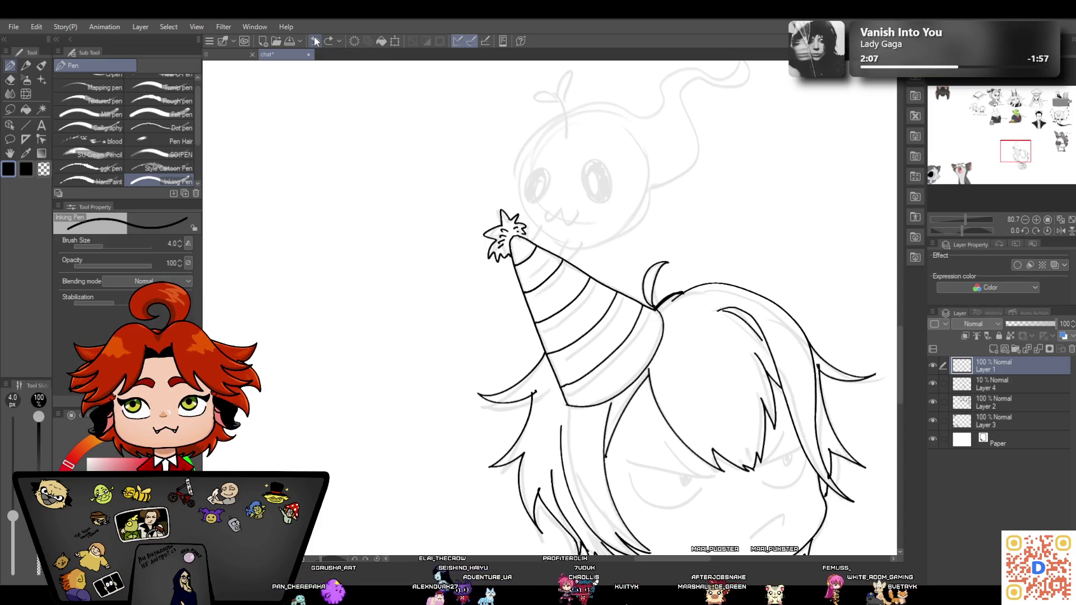
mouse_move(650, 185)
left_mouse_down()
mouse_move(540, 242)
mouse_move(614, 109)
left_mouse_up()
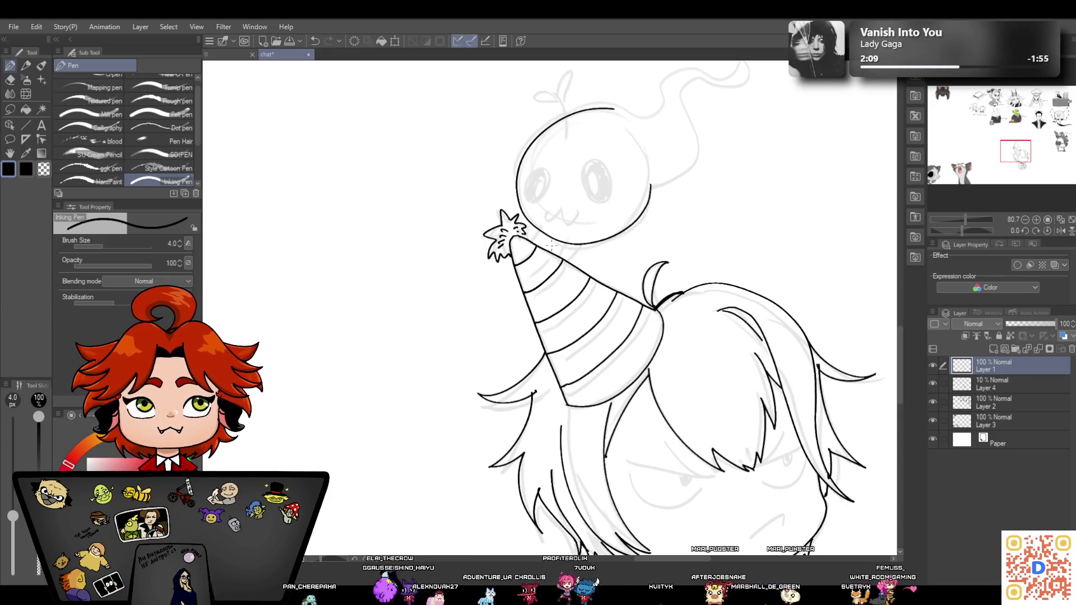
Ink the ghost's smiling mouth, both eye ovals and their pupils
mouse_move(570, 244)
left_mouse_down()
mouse_move(589, 242)
mouse_move(549, 216)
left_mouse_up()
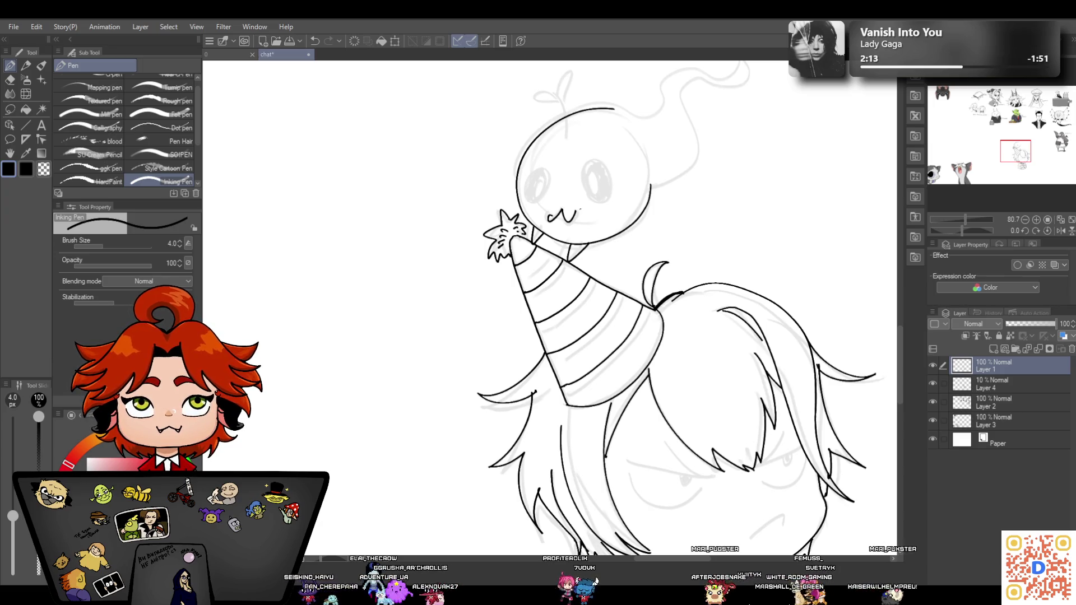
left_click(315, 42)
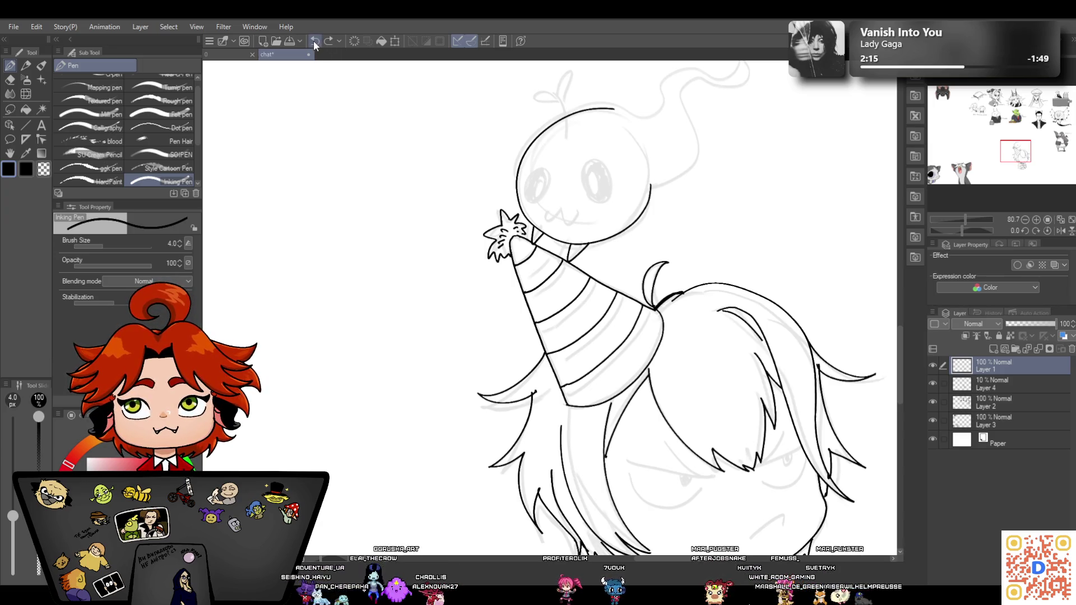
left_click_drag(561, 211, 544, 219)
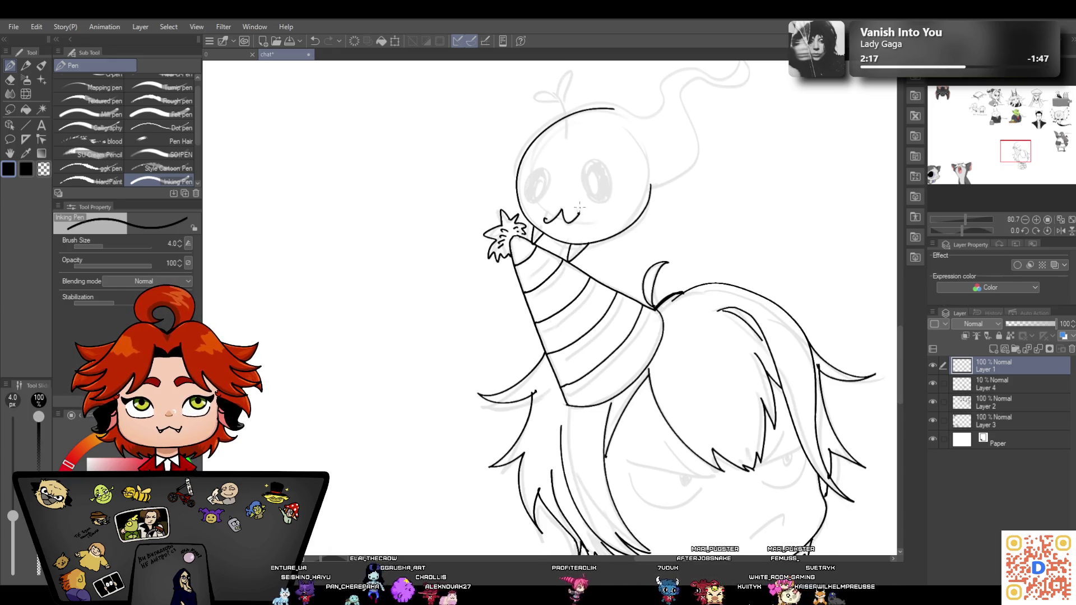
left_click_drag(539, 168, 548, 171)
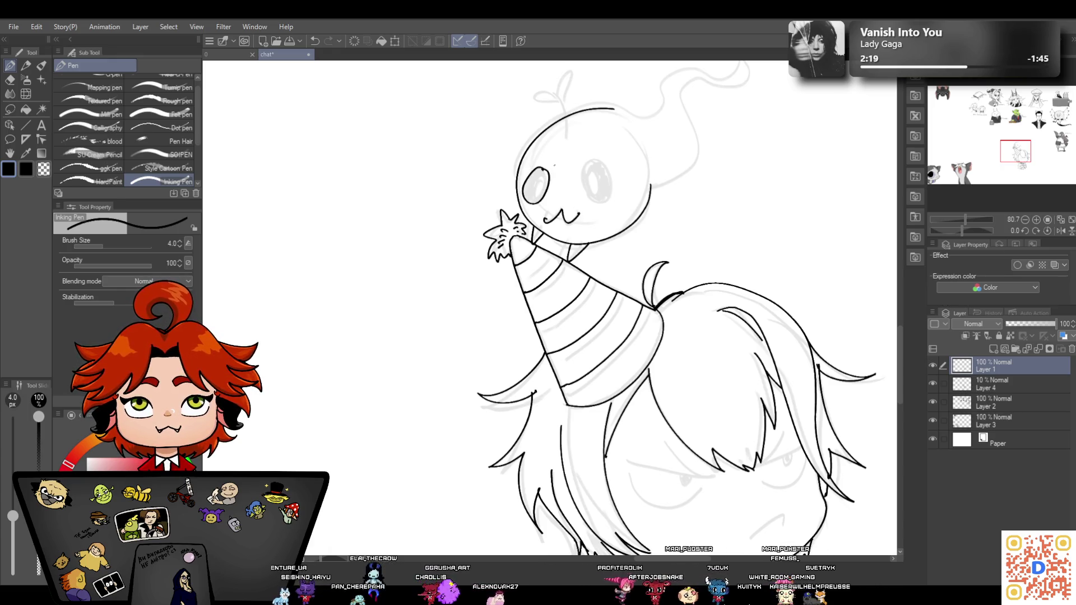
left_click(314, 42)
mouse_move(540, 167)
left_mouse_down()
mouse_move(530, 205)
mouse_move(547, 163)
mouse_move(586, 199)
mouse_move(594, 160)
left_mouse_up()
mouse_move(541, 182)
left_mouse_down()
mouse_move(535, 200)
mouse_move(542, 178)
mouse_move(592, 177)
left_mouse_up()
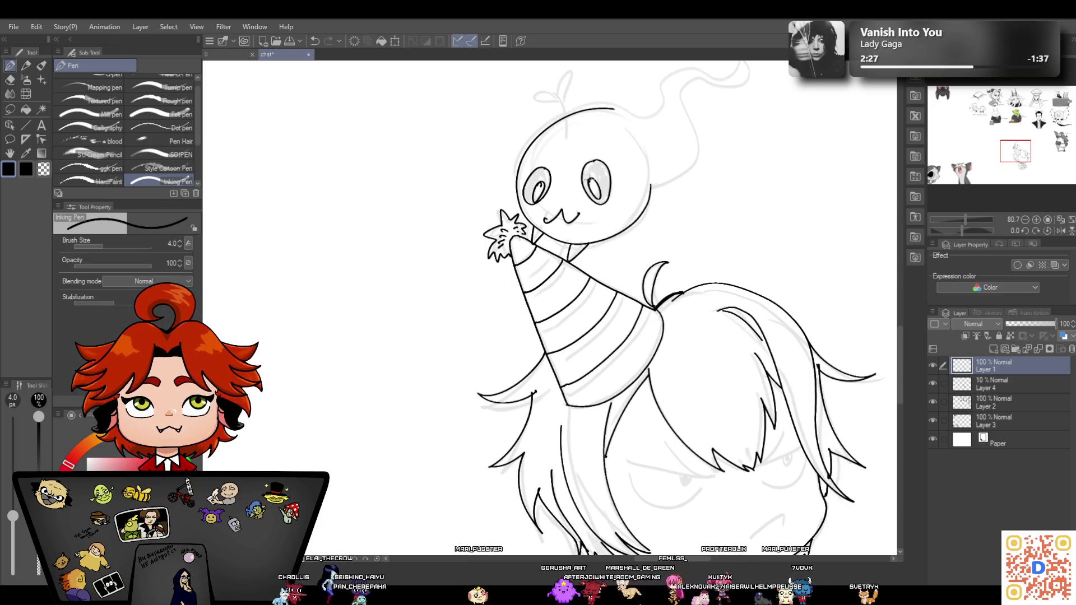
Shrink the eraser to 19.7 and trim the top of the left pupil
left_click(11, 80)
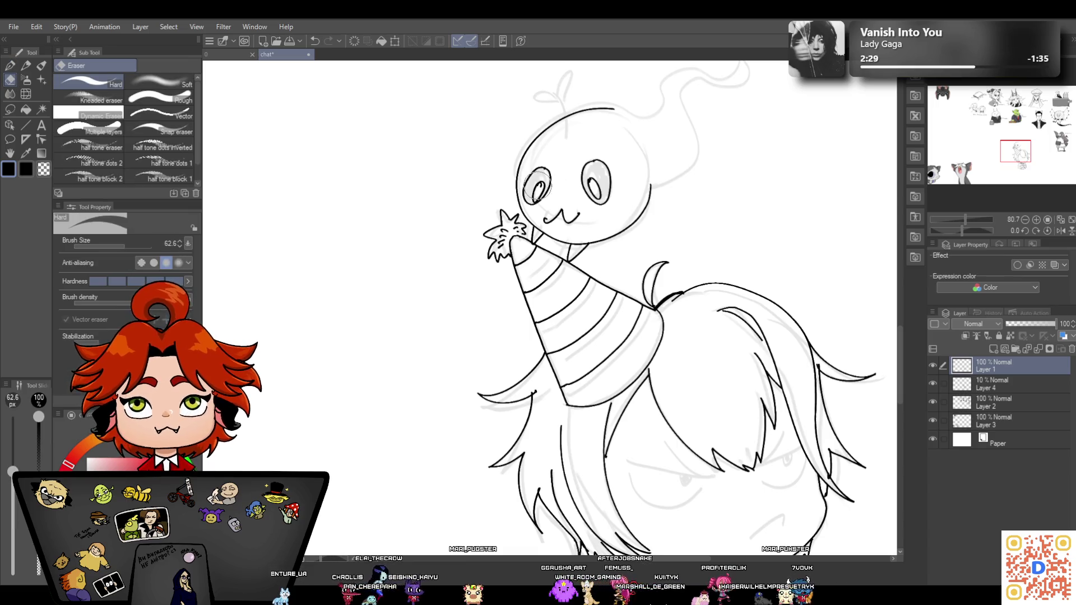
key("bracketleft")
key("bracketleft")
key("bracketleft")
left_click_drag(533, 191, 591, 183)
key("p")
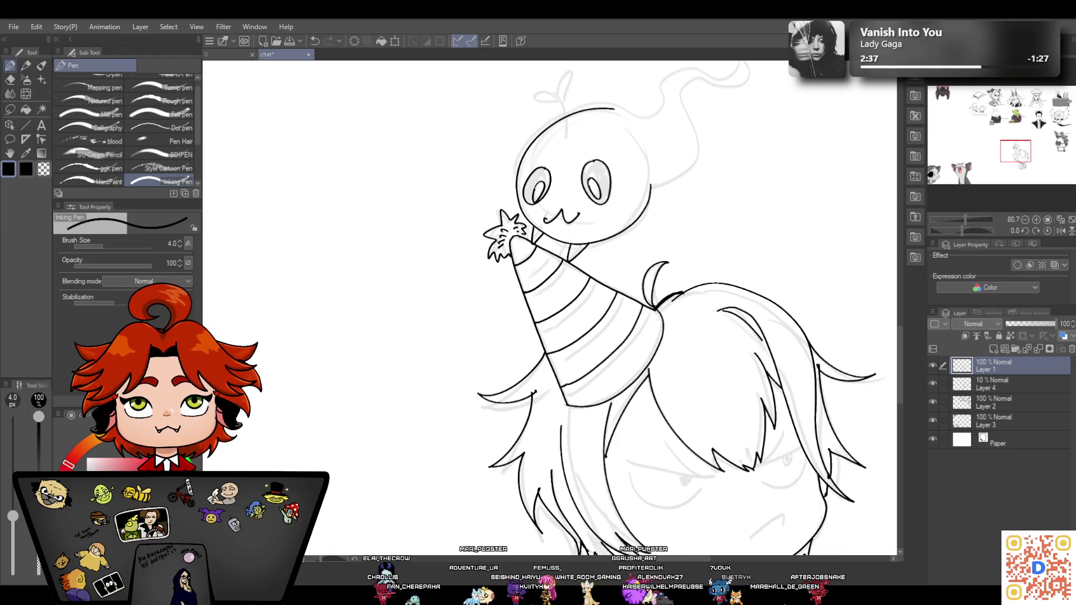
Ink the ghost's curling tail, a leafy sprout on top, and a hair stroke below the hat
mouse_move(611, 110)
left_mouse_down()
mouse_move(660, 107)
mouse_move(751, 65)
mouse_move(678, 95)
mouse_move(654, 187)
left_mouse_up()
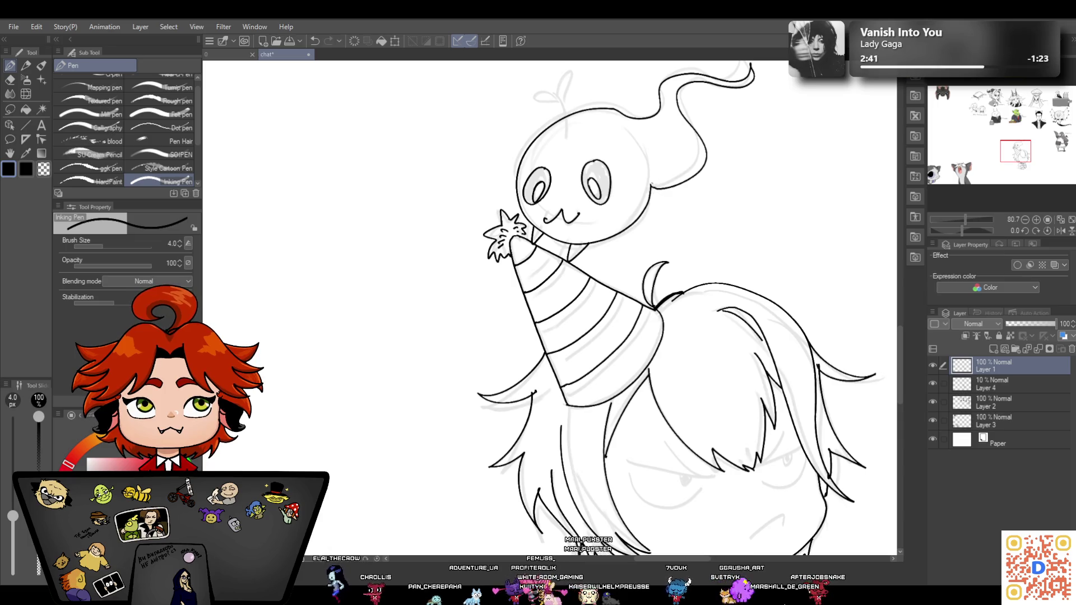
left_click_drag(567, 135, 571, 72)
left_click(317, 39)
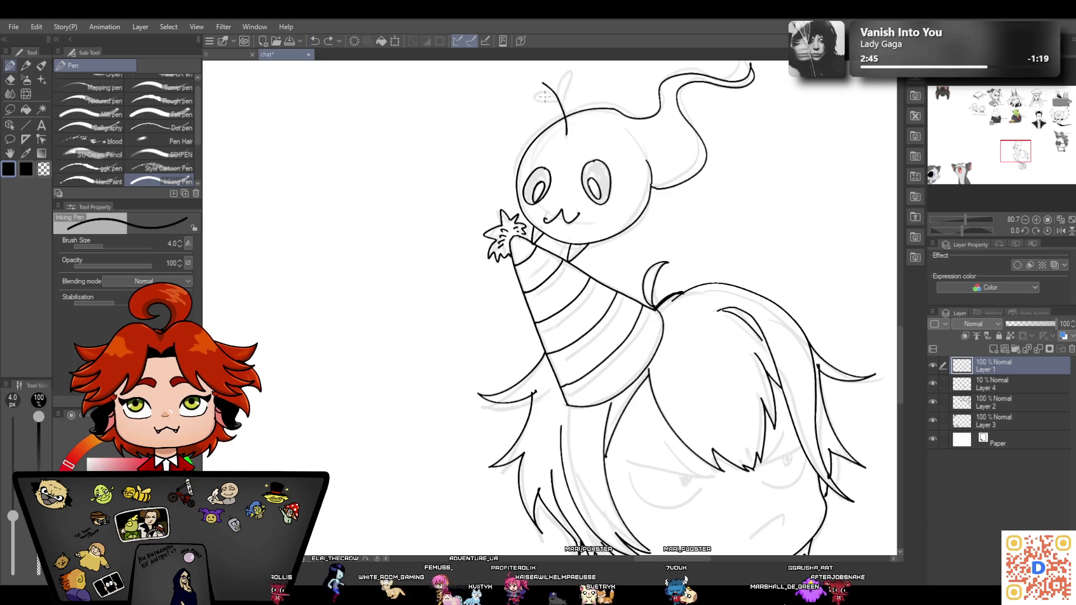
left_click(318, 40)
mouse_move(550, 89)
left_mouse_down()
mouse_move(568, 137)
mouse_move(571, 69)
mouse_move(558, 103)
left_mouse_up()
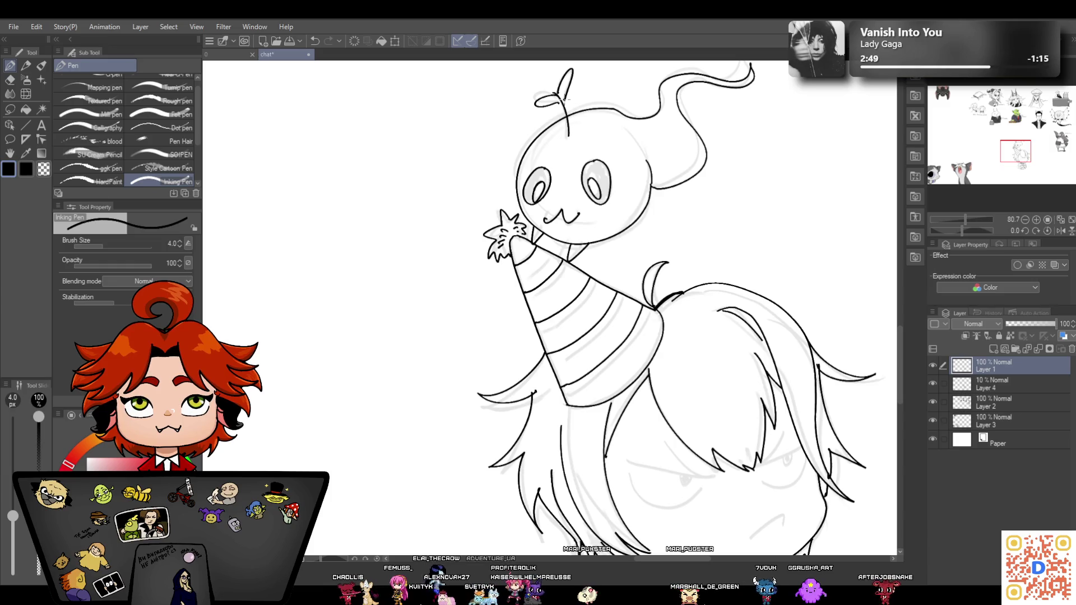
left_click_drag(962, 218, 960, 219)
scroll(610, 317, "down", 3)
mouse_move(555, 279)
left_mouse_down()
mouse_move(568, 338)
mouse_move(588, 360)
mouse_move(645, 374)
left_mouse_up()
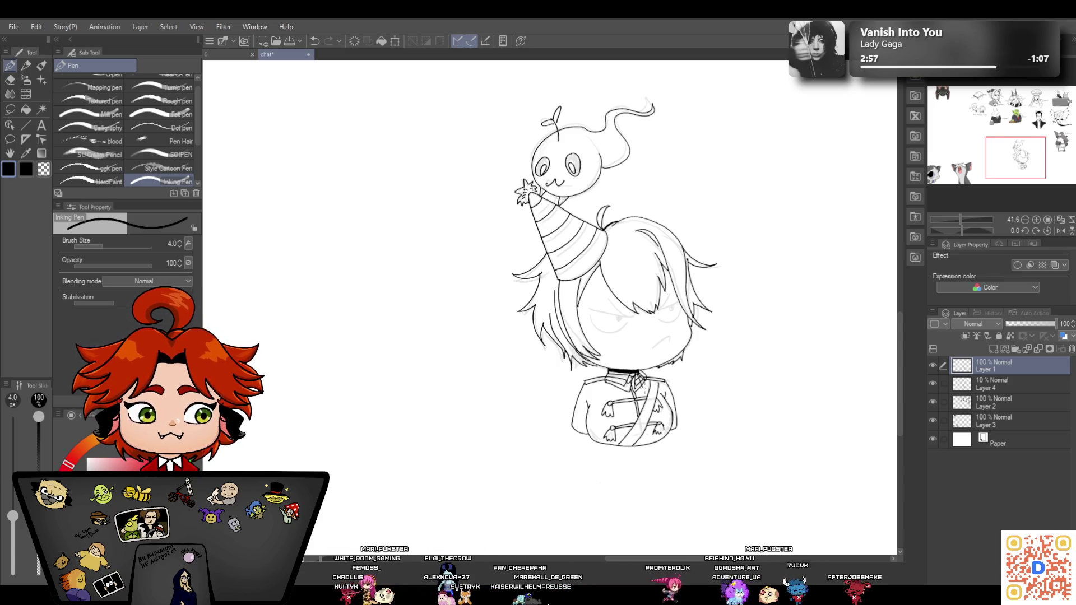
Ink the frowning mouth, the angry brow and the lower outlines of both eyes
left_click_drag(961, 219, 965, 219)
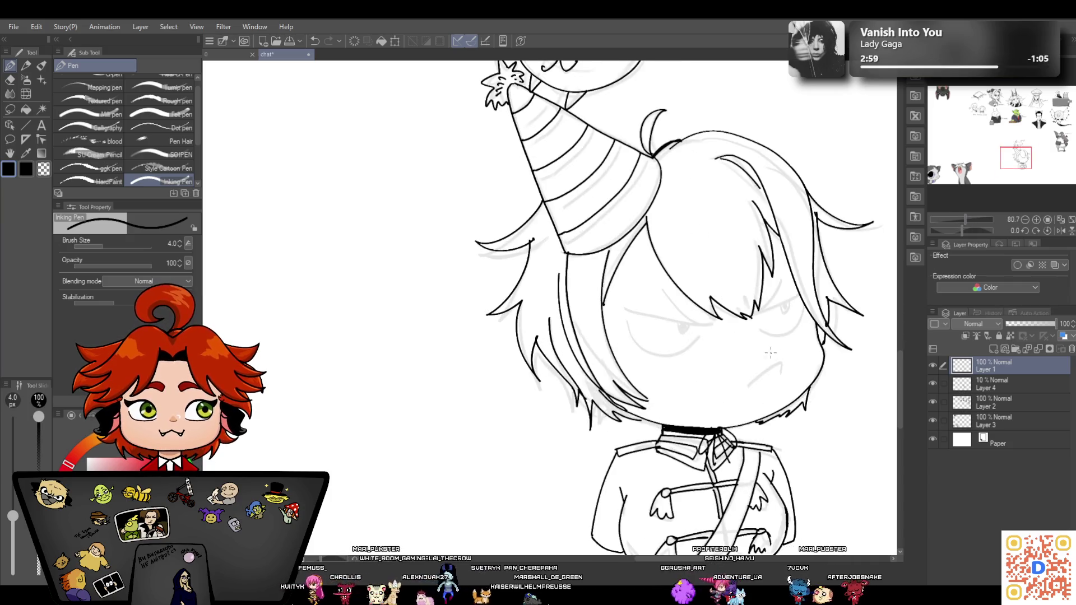
left_click_drag(759, 377, 778, 370)
mouse_move(626, 307)
left_mouse_down()
mouse_move(718, 325)
mouse_move(797, 296)
mouse_move(785, 276)
left_mouse_up()
mouse_move(626, 323)
left_mouse_down()
mouse_move(699, 339)
mouse_move(687, 332)
left_mouse_up()
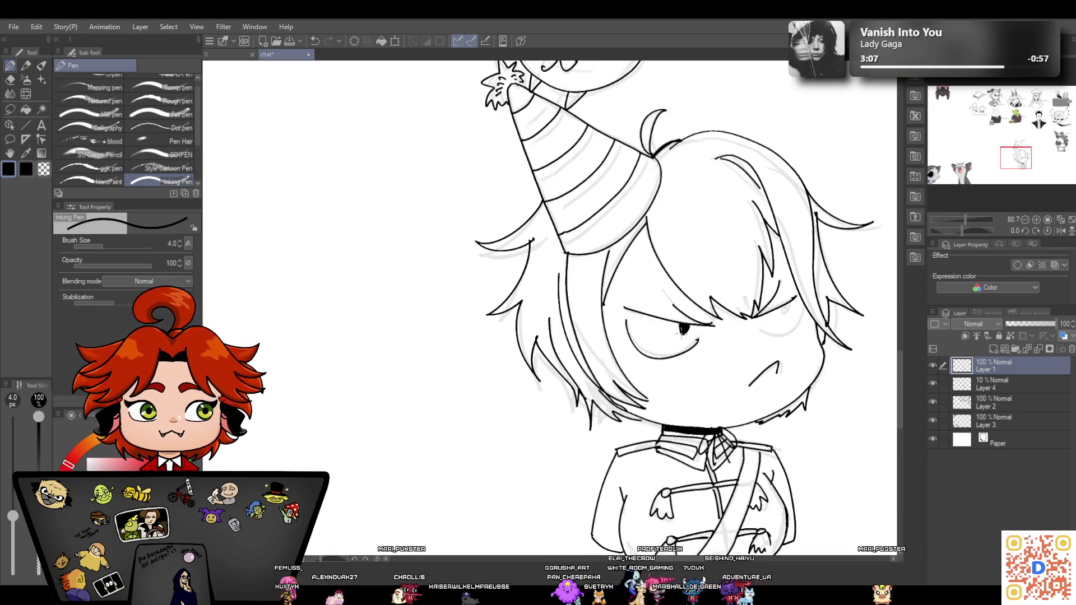
mouse_move(801, 310)
left_mouse_down()
mouse_move(788, 339)
mouse_move(753, 330)
left_mouse_up()
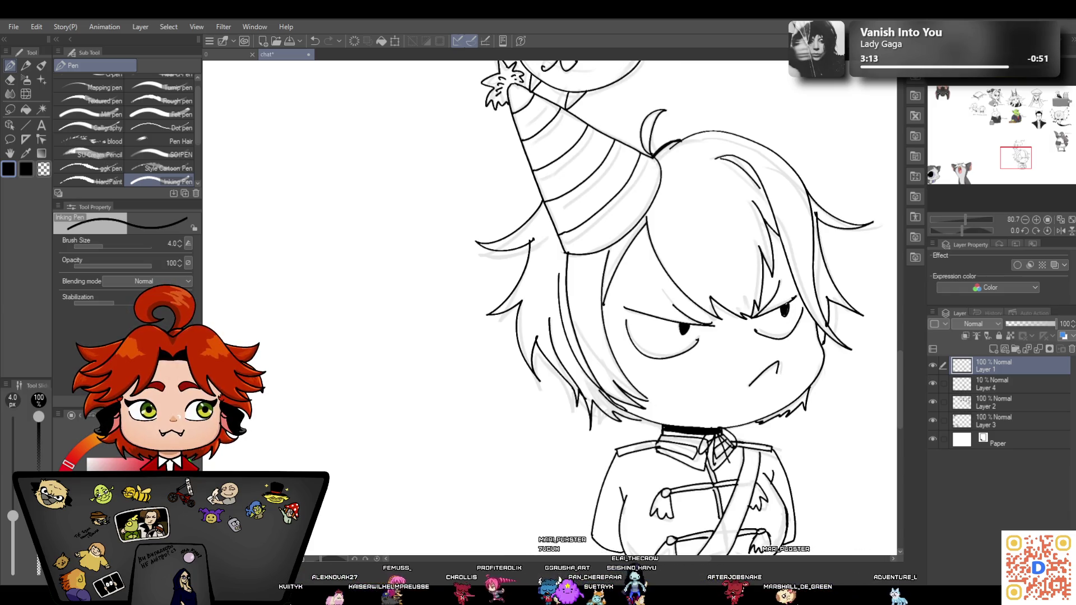
left_click_drag(965, 219, 962, 217)
left_click(179, 246)
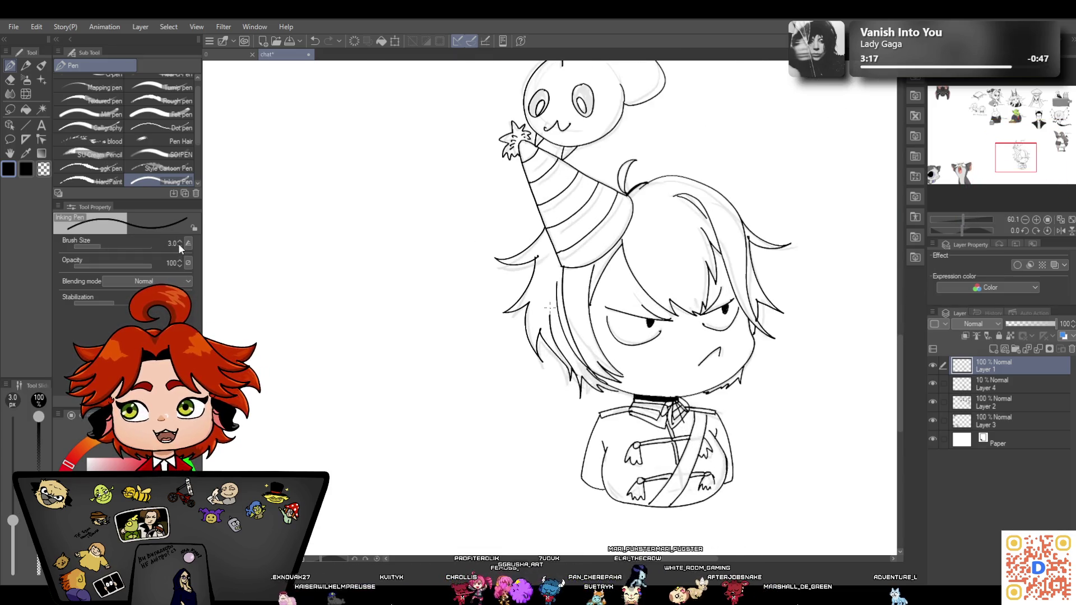
At a 2 px pen size, ink thin strand lines in the fringe and the right side of the hair
left_click(180, 246)
left_click_drag(580, 290, 591, 358)
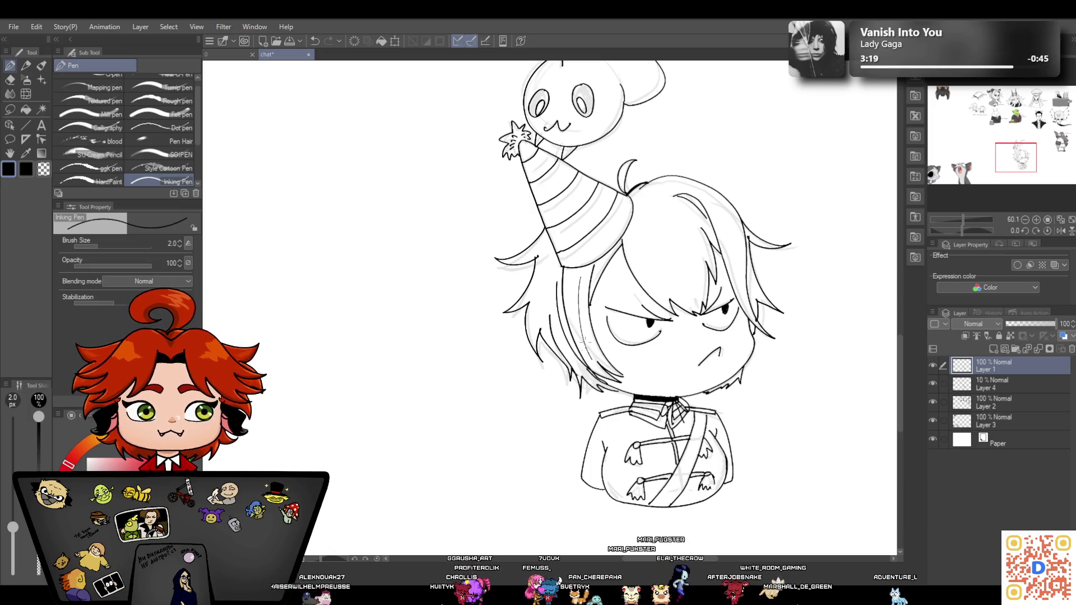
left_click_drag(639, 230, 675, 299)
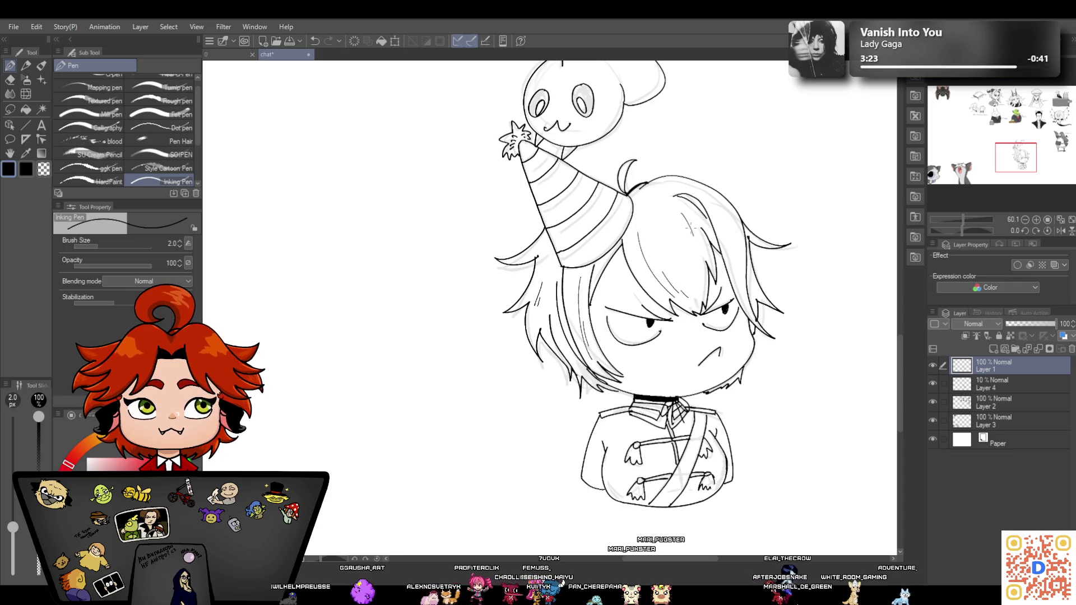
left_click_drag(721, 218, 739, 275)
left_click_drag(746, 236, 751, 285)
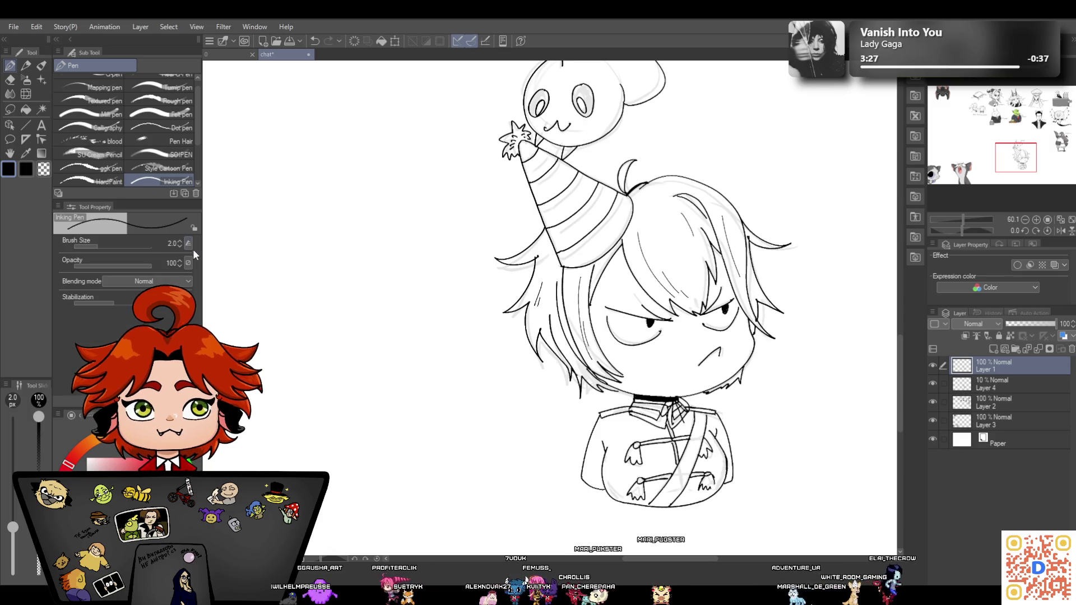
Change the pen size from 4 to 3 and finally to 5 px
left_click(179, 240)
left_click(179, 245)
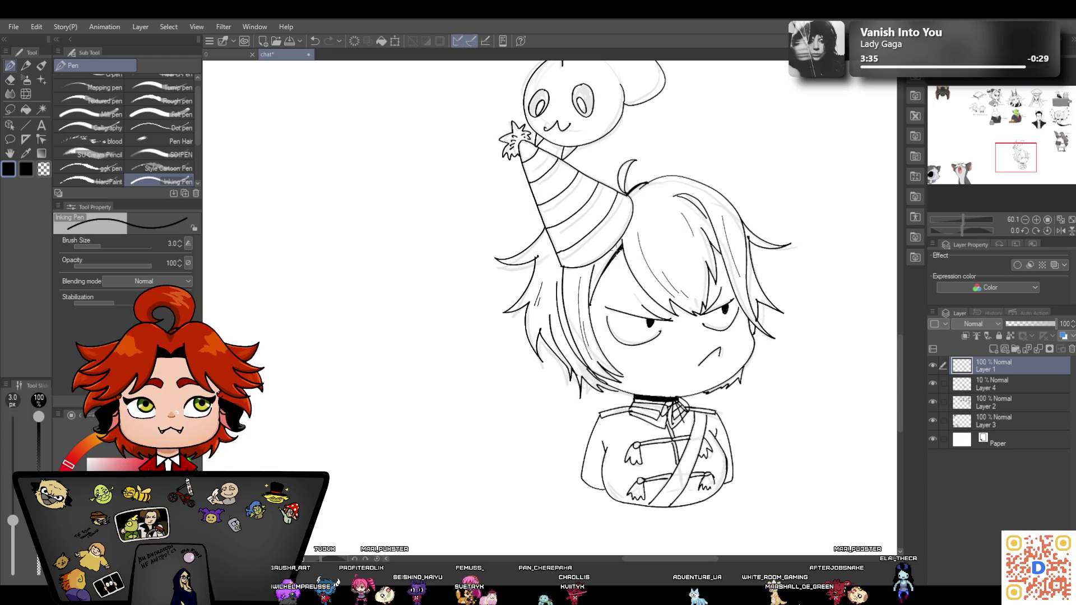
key("bracketright")
key("bracketright")
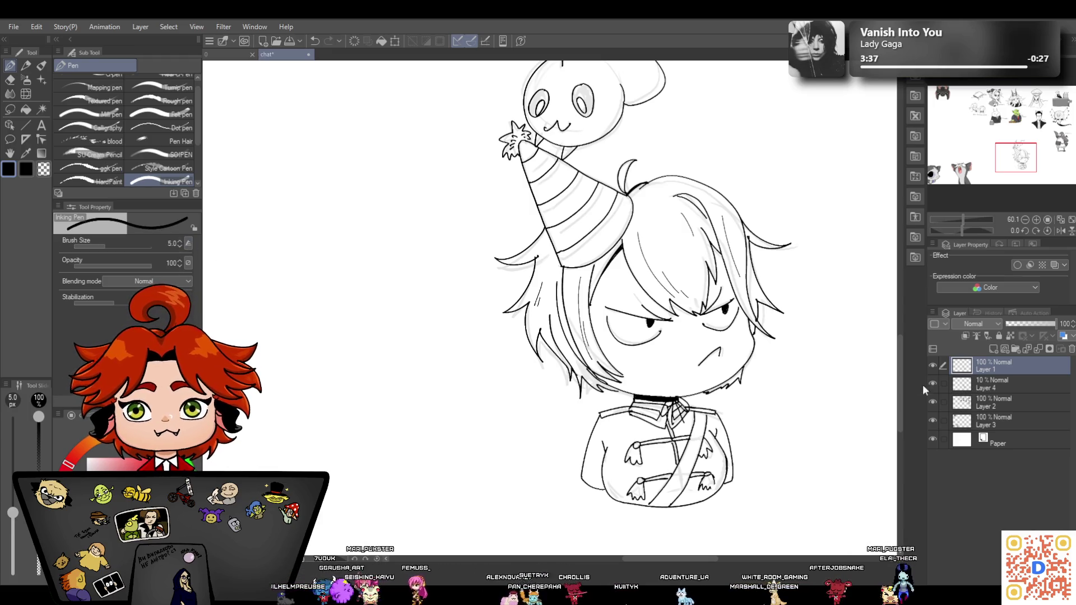
scroll(899, 362, "down", 4)
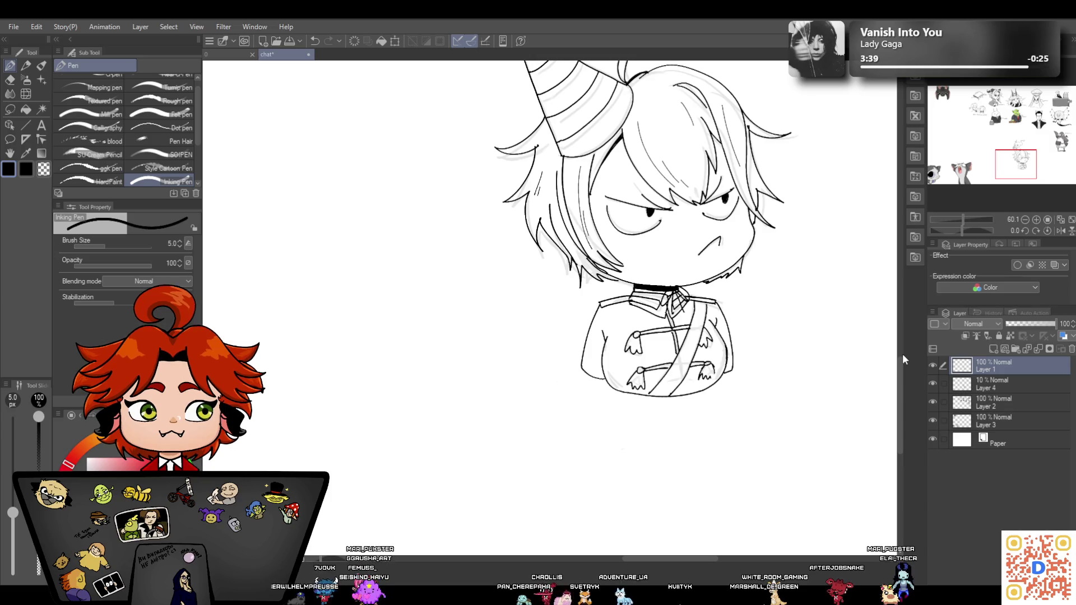
Thicken the neck line with ink, touching it up with the eraser
left_click_drag(963, 220, 970, 218)
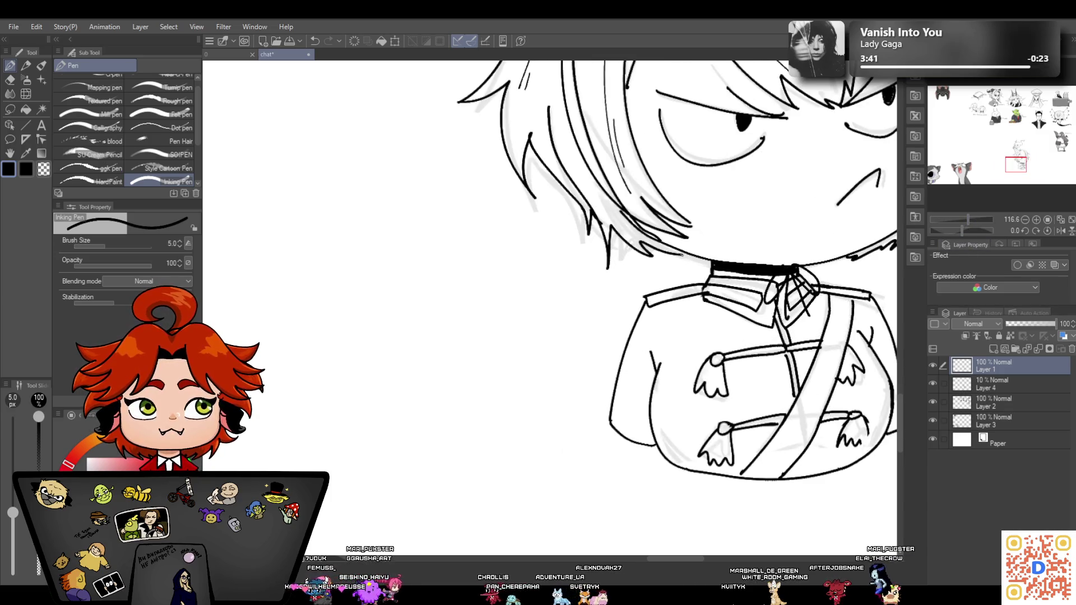
left_click_drag(641, 561, 664, 561)
mouse_move(451, 262)
left_mouse_down()
mouse_move(422, 253)
mouse_move(444, 278)
left_mouse_up()
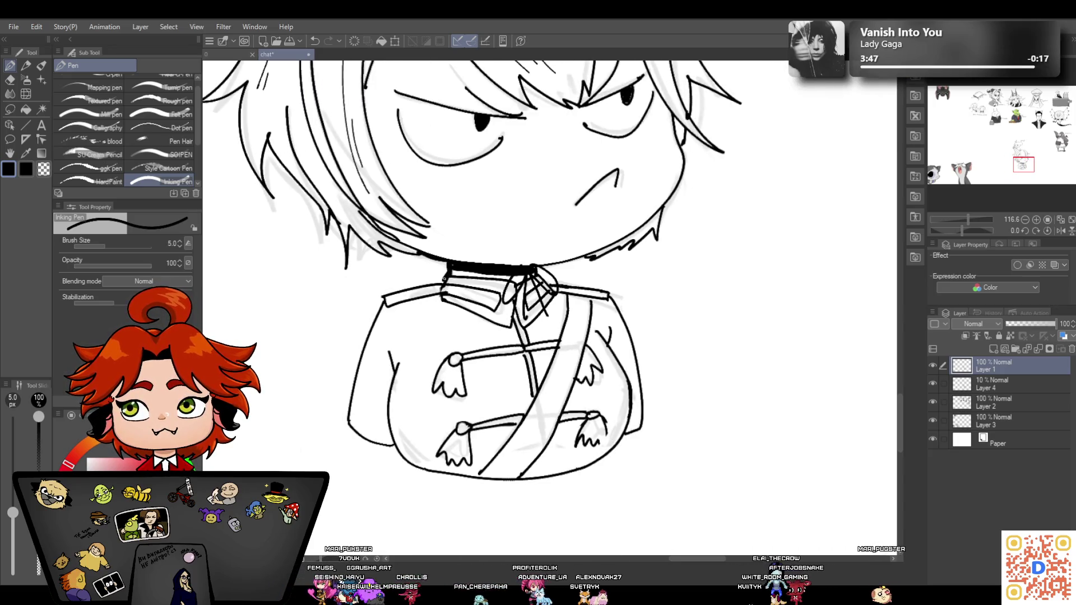
key("e")
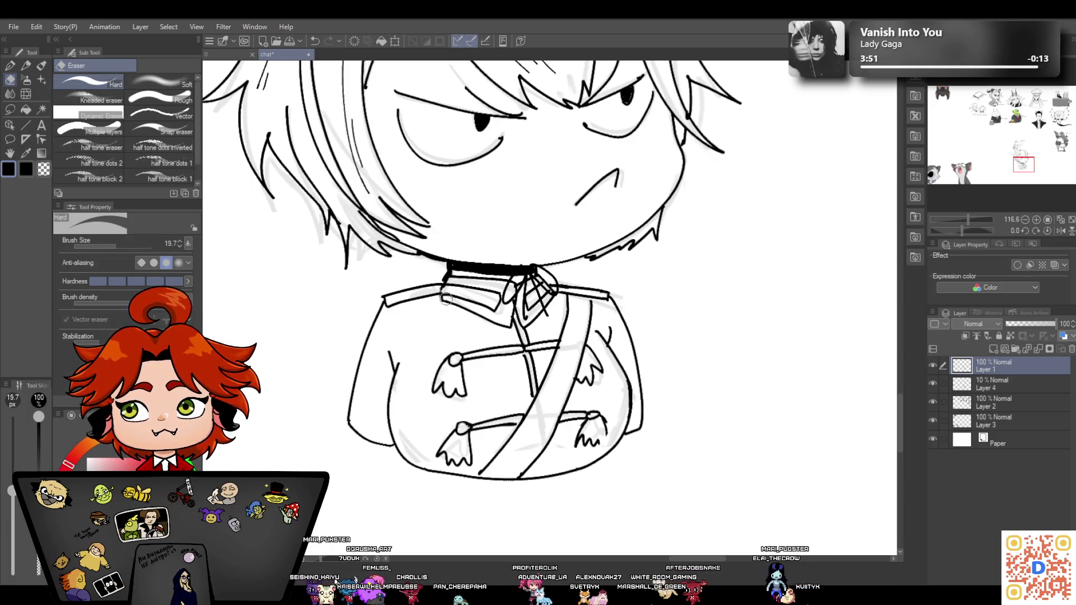
left_click(10, 66)
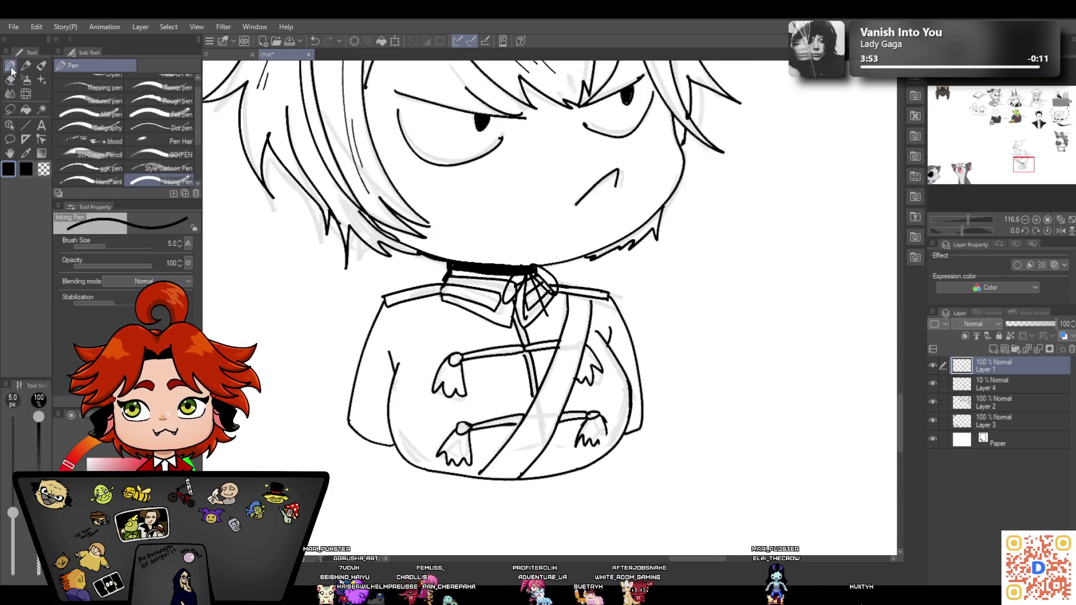
Ink the jacket's left side from the shoulder down
mouse_move(440, 282)
left_mouse_down()
mouse_move(555, 282)
mouse_move(496, 295)
left_mouse_up()
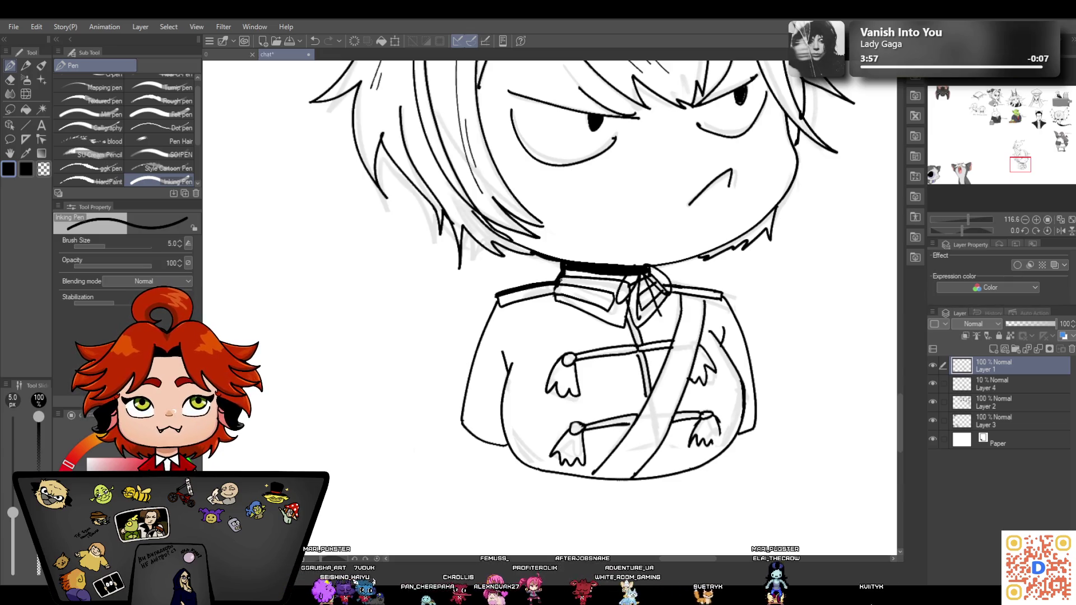
left_click_drag(496, 296, 460, 419)
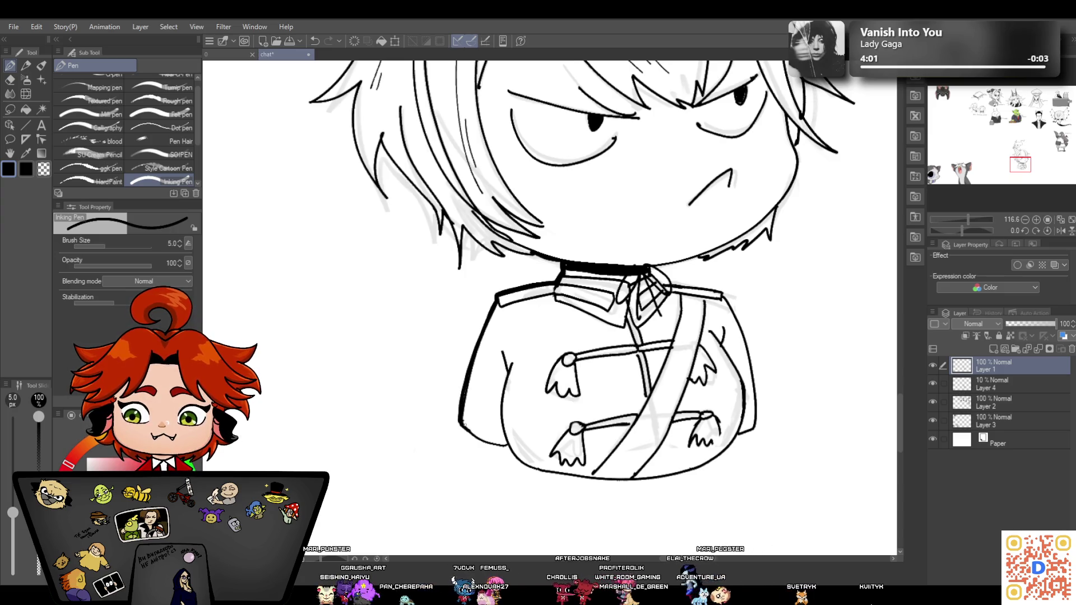
scroll(900, 402, "down", 3)
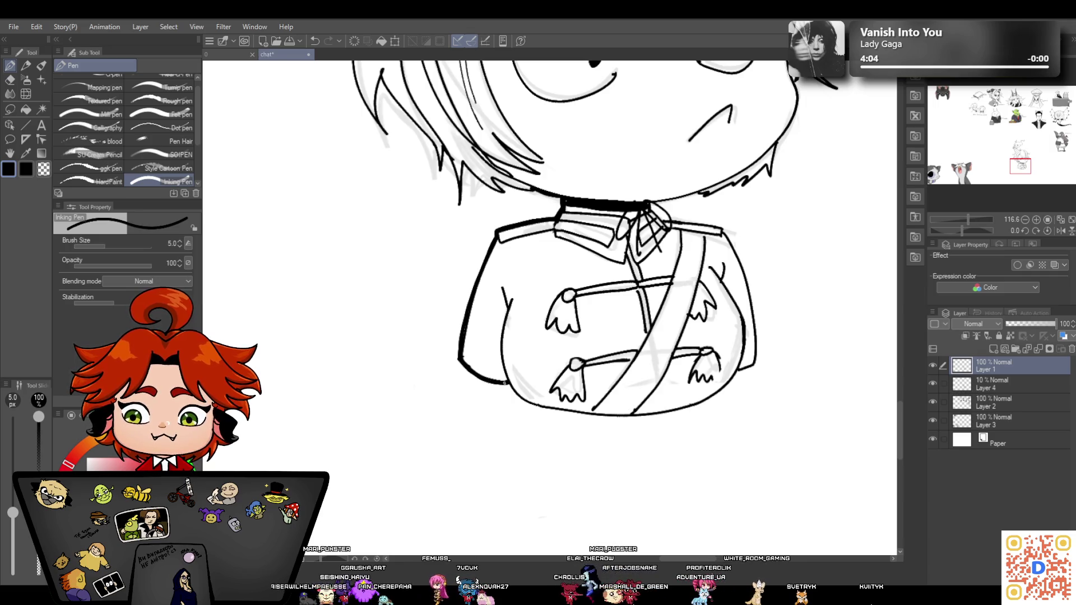
left_click(11, 79)
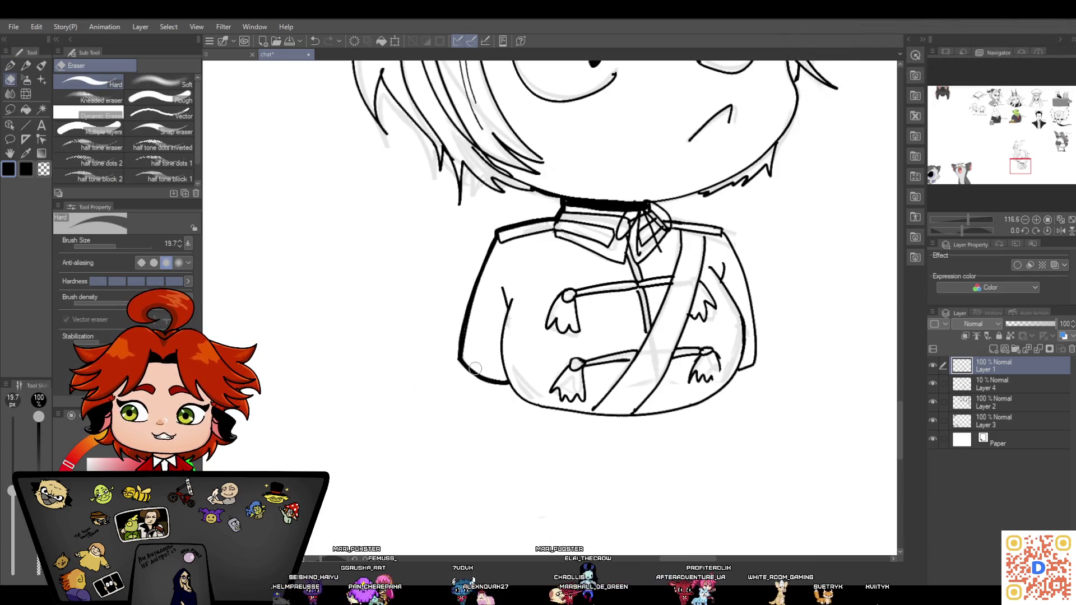
key("p")
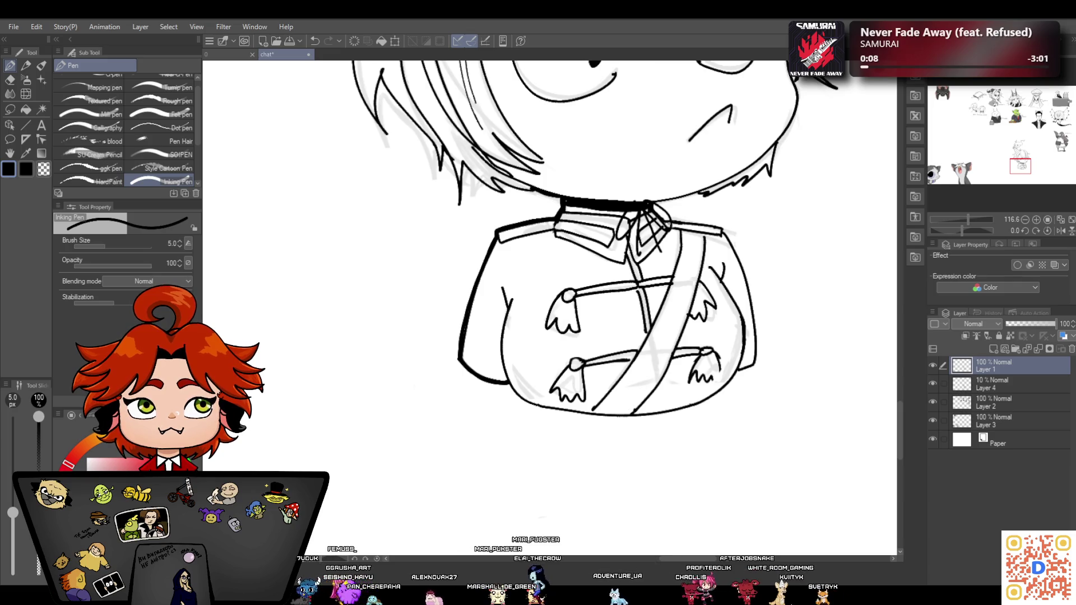
Ink the jacket's right collar edge, right outline and the body's bottom edge and bottom-left curve
left_click_drag(661, 220, 721, 227)
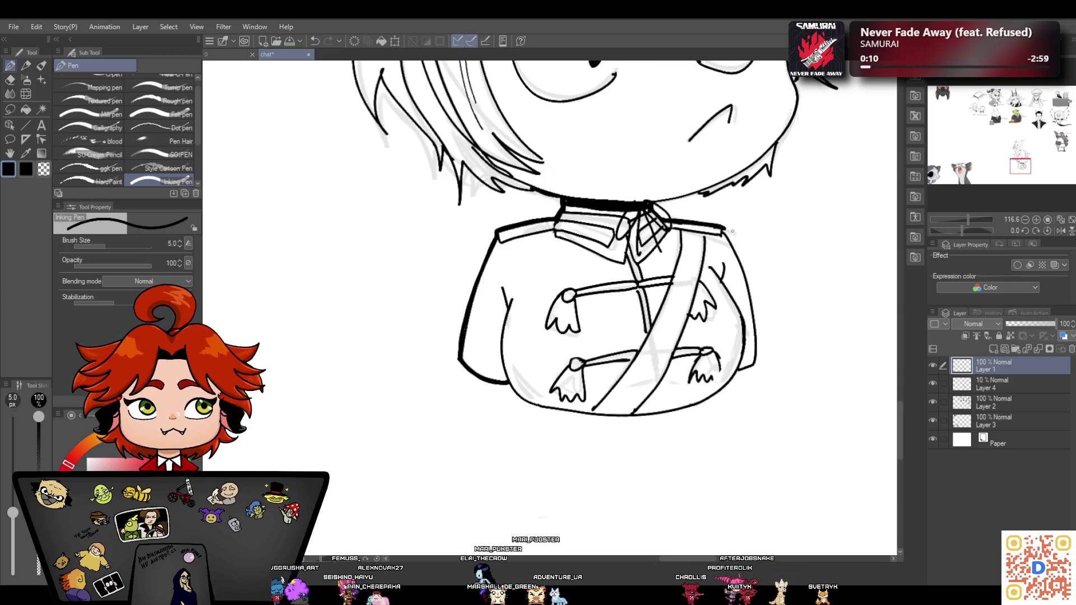
left_click_drag(733, 246, 747, 278)
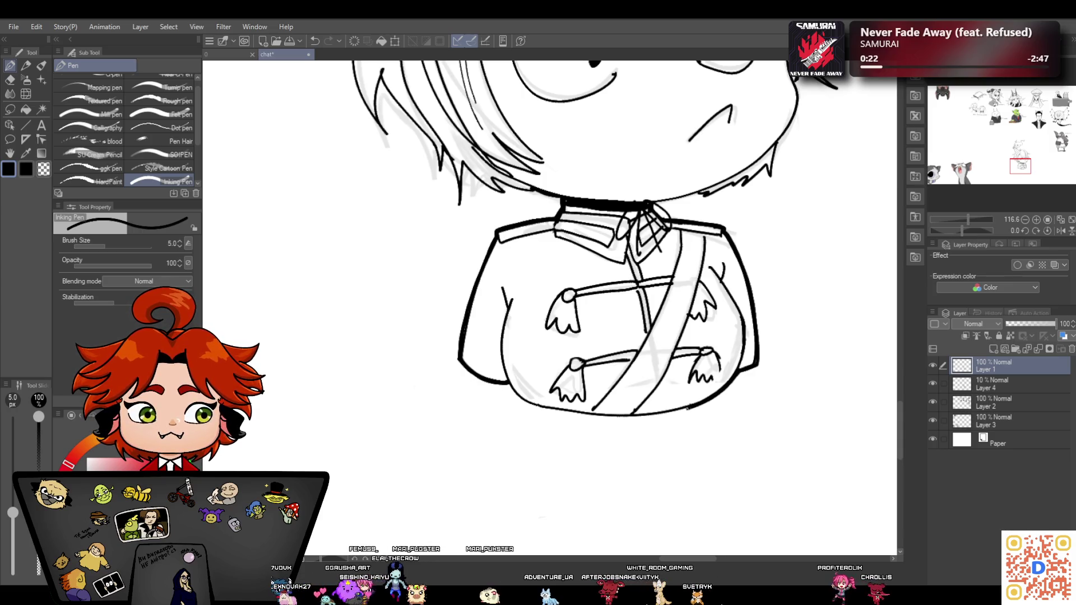
left_click_drag(644, 417, 527, 401)
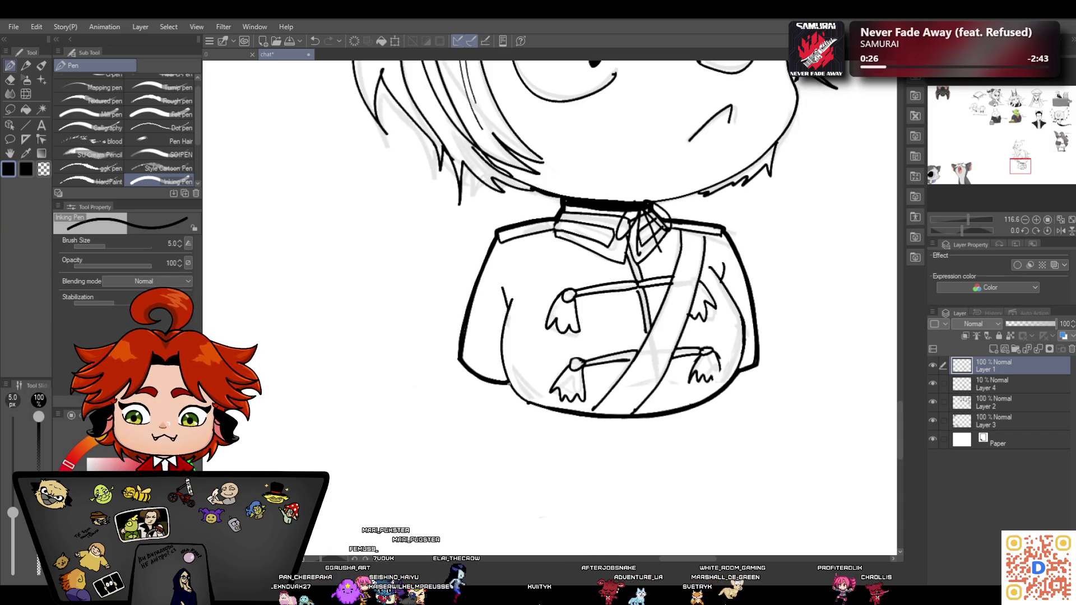
left_click_drag(520, 399, 586, 417)
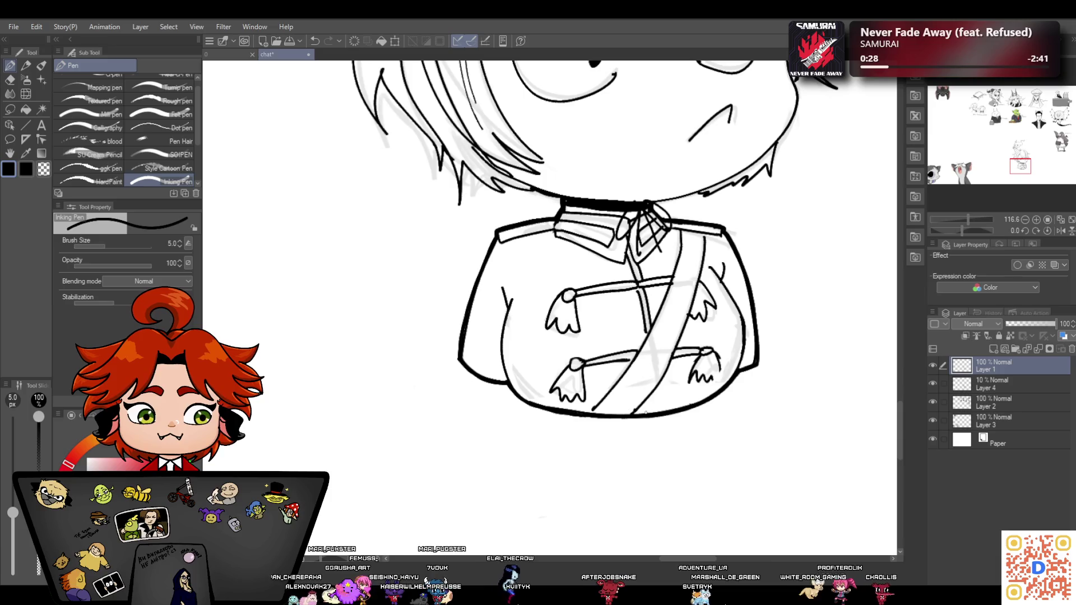
Erase stray ink along the body's bottom-left outline, then return to the inking pen
left_click(12, 83)
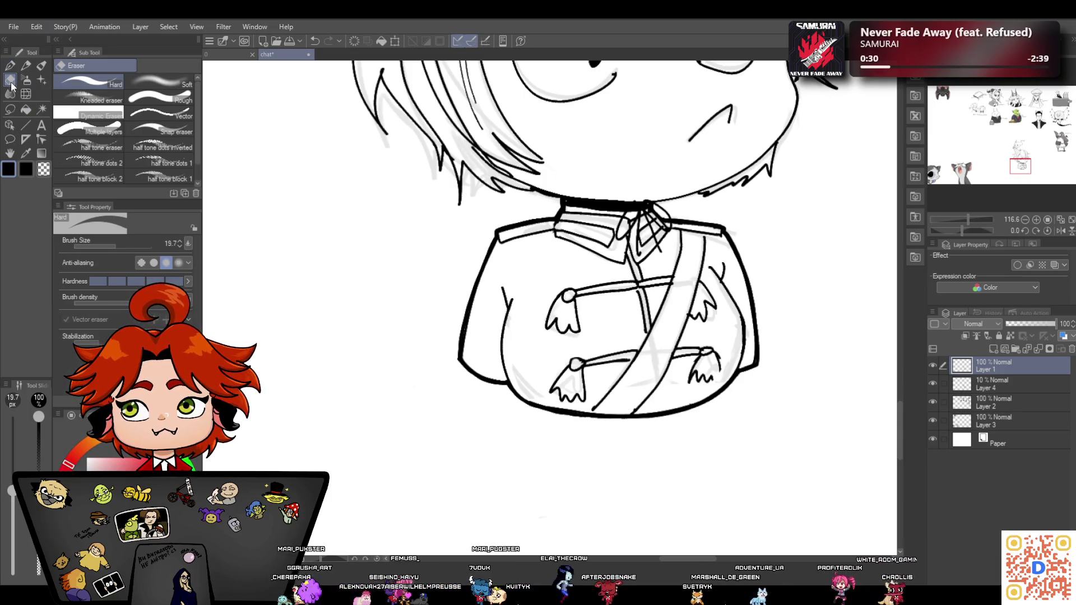
mouse_move(537, 388)
left_mouse_down()
mouse_move(526, 399)
mouse_move(583, 411)
left_mouse_up()
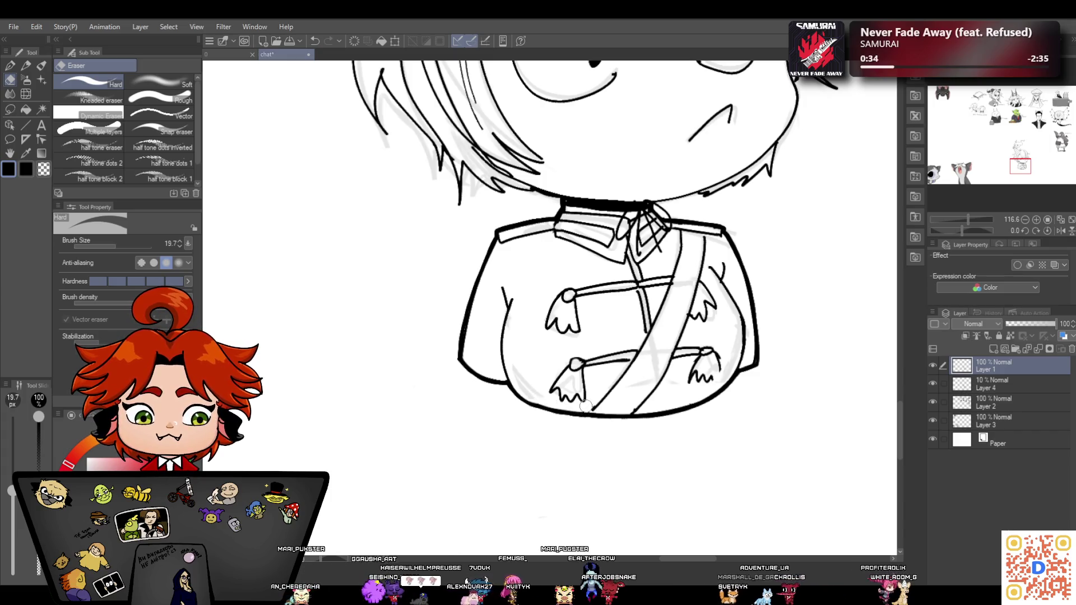
left_click(13, 66)
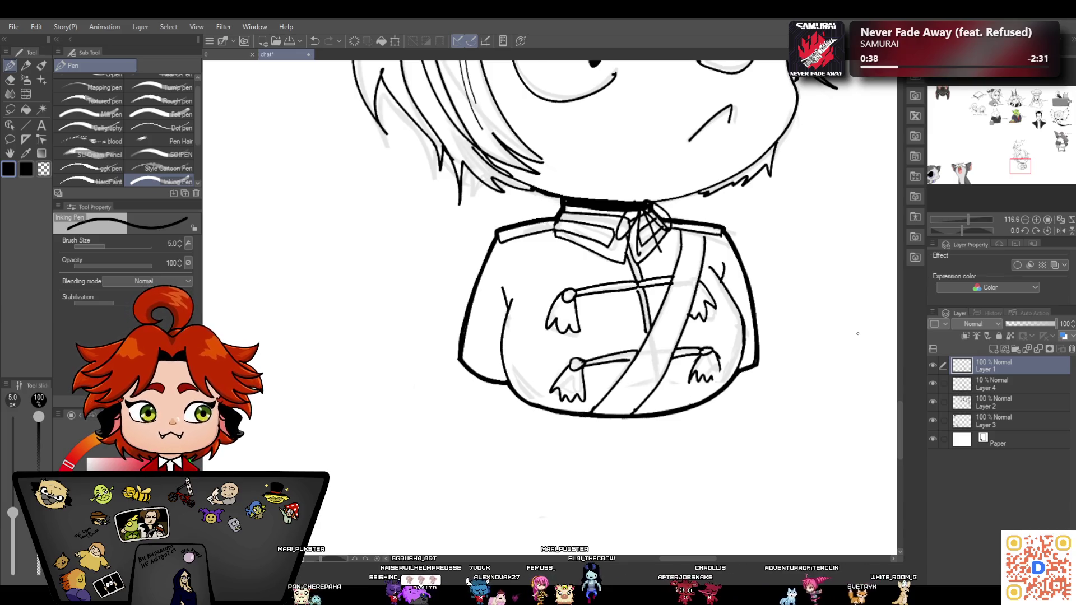
left_click_drag(901, 423, 899, 392)
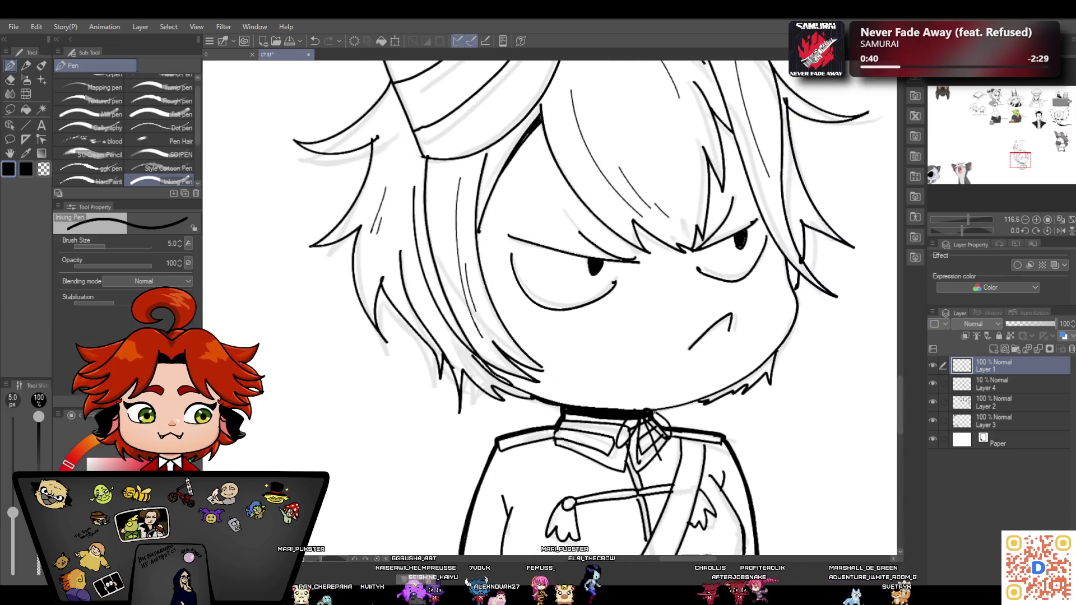
Undo a stray stroke near the chin, then ink the chin, left jaw line and hair beside the neck
left_click(315, 41)
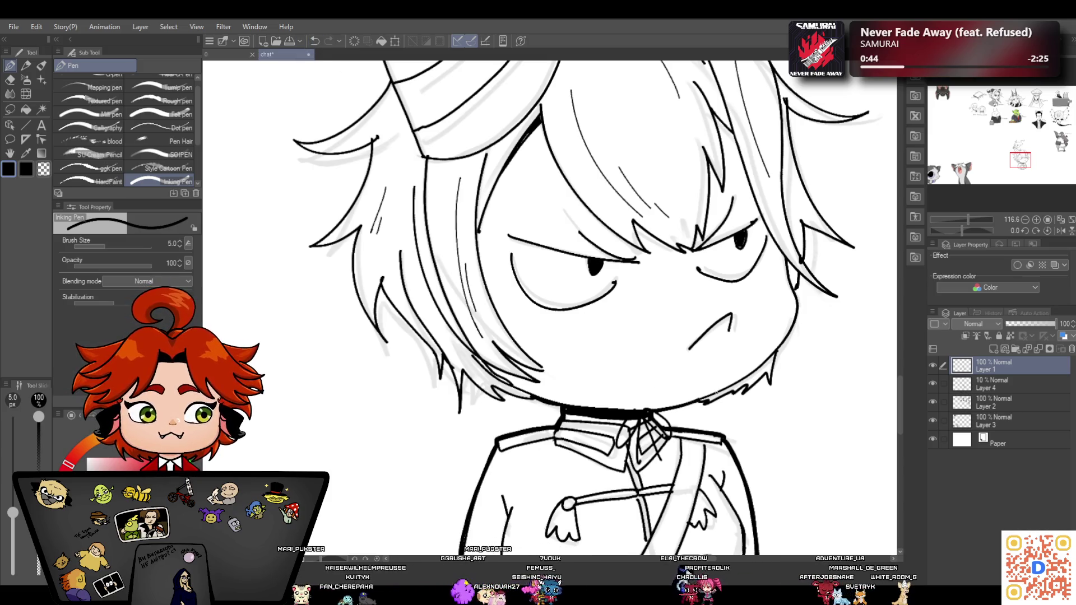
mouse_move(694, 400)
left_mouse_down()
mouse_move(654, 414)
mouse_move(773, 375)
mouse_move(777, 348)
left_mouse_up()
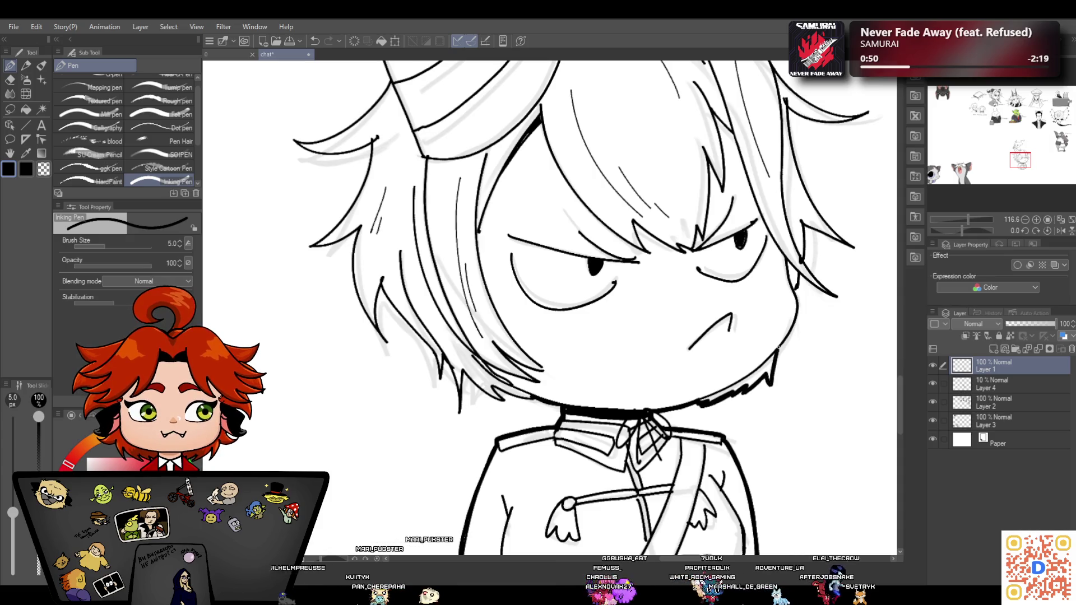
mouse_move(560, 308)
left_mouse_down()
mouse_move(546, 291)
mouse_move(416, 292)
left_mouse_up()
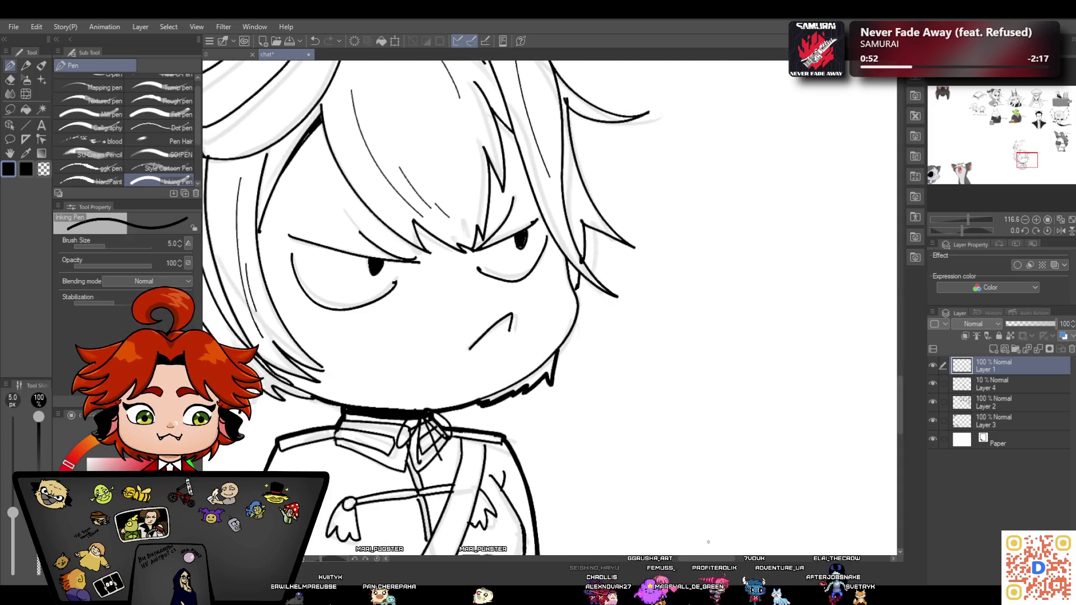
left_click_drag(505, 224, 431, 325)
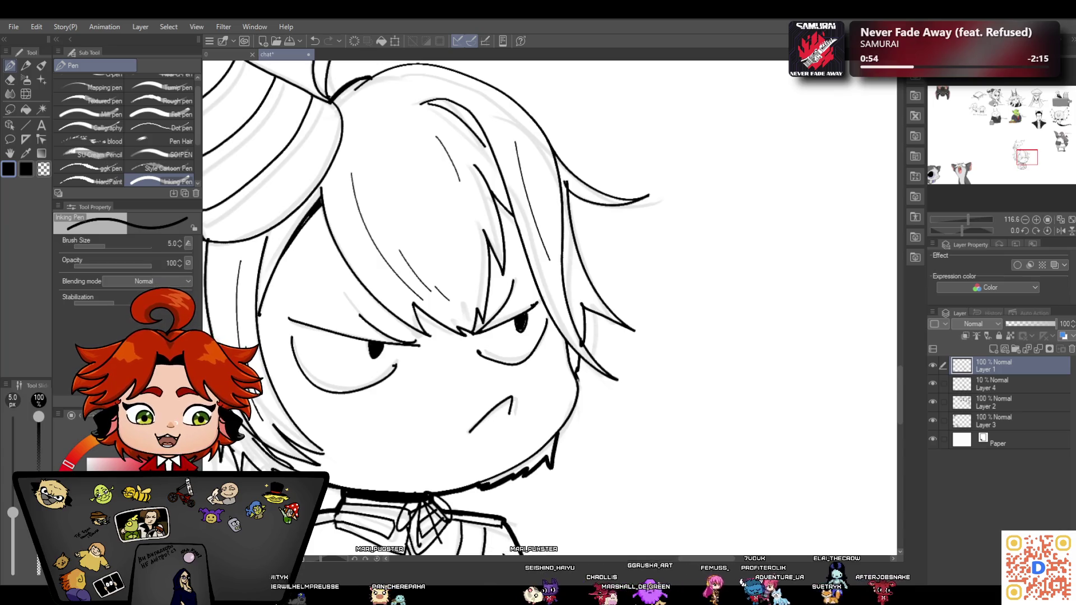
left_click_drag(577, 403, 558, 435)
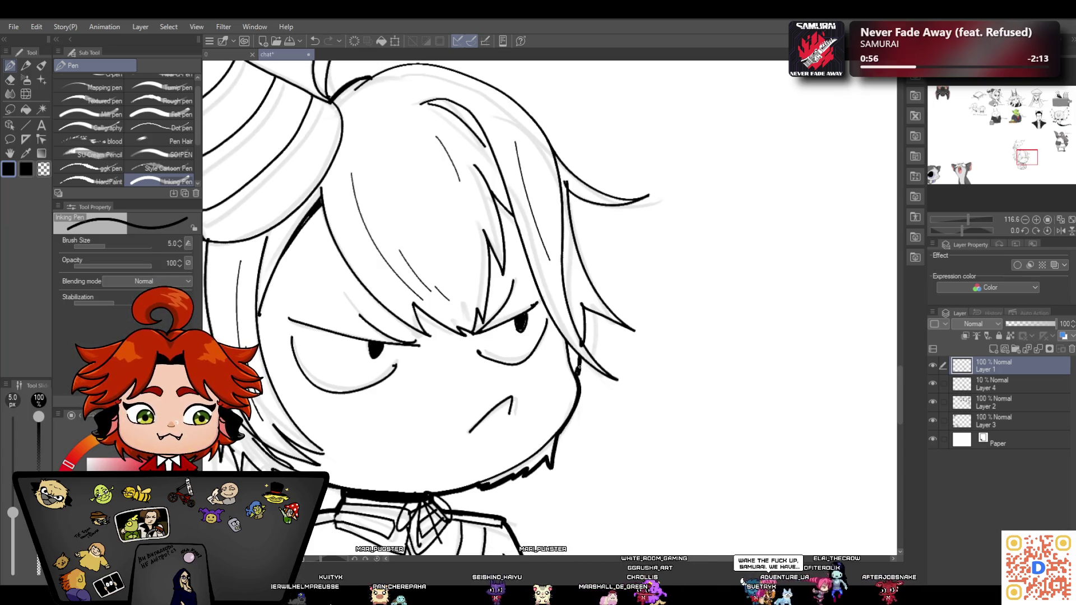
left_click_drag(616, 379, 586, 347)
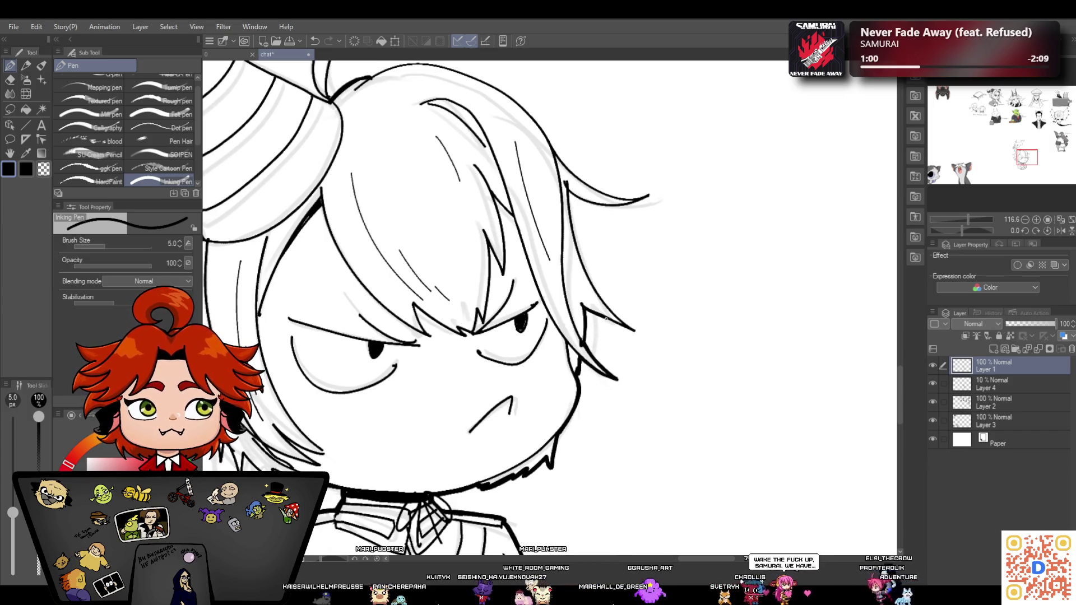
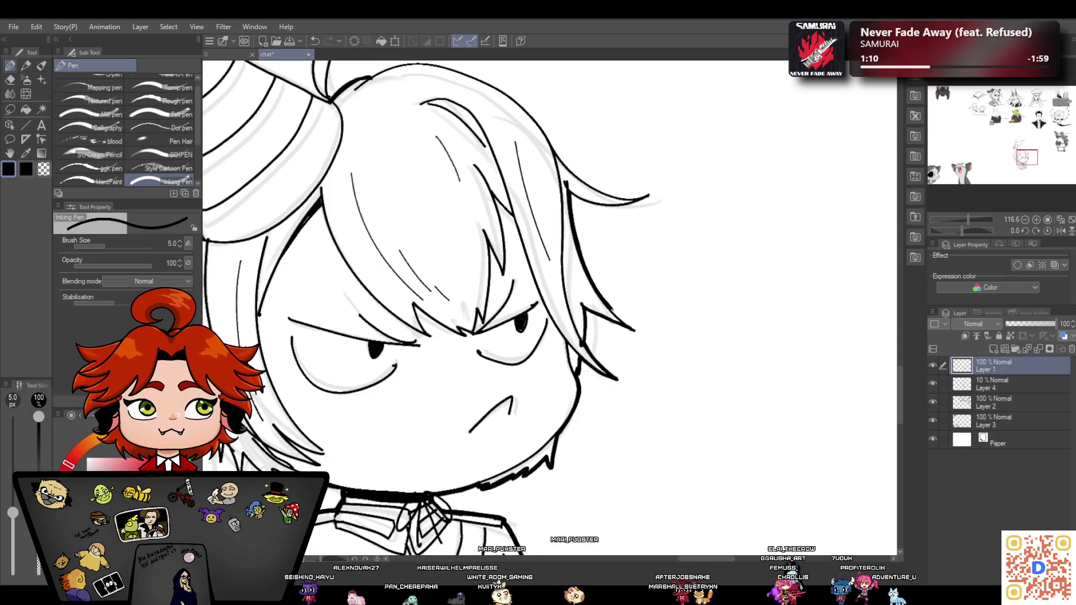
Ink the underside of the right hair spike in solid black
left_click_drag(575, 200, 648, 196)
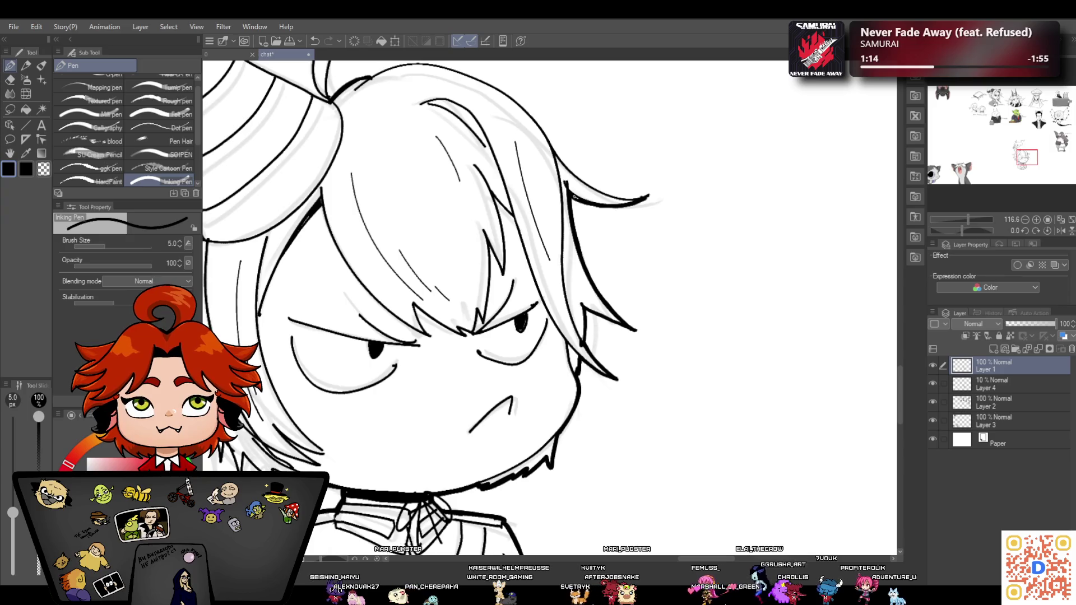
scroll(894, 373, "up", 4)
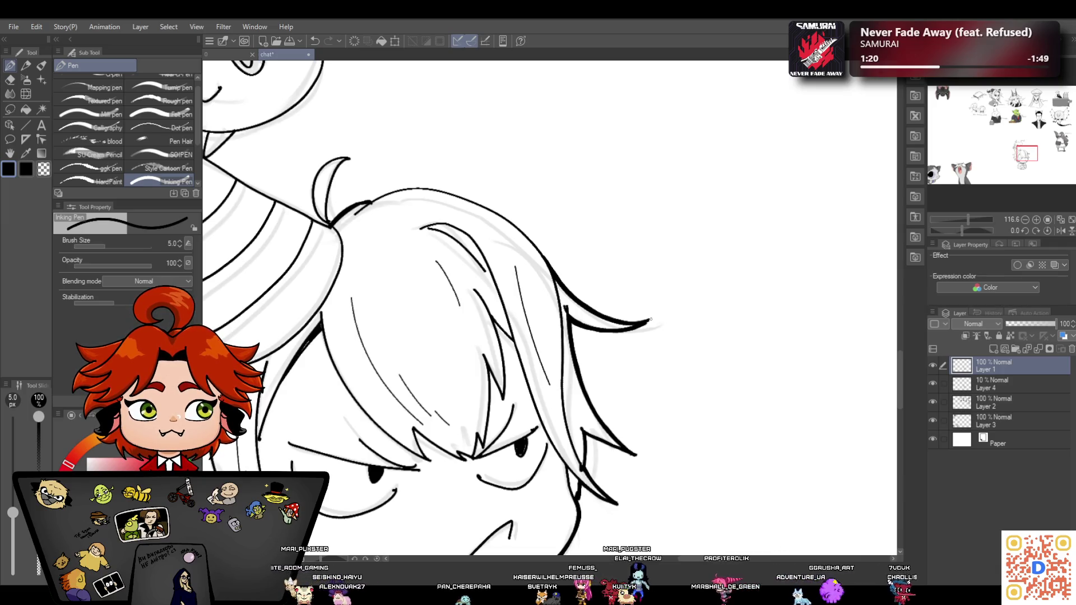
left_click_drag(650, 320, 899, 359)
Ink the top outline of the hair, running down toward the party hat
scroll(899, 360, "up", 3)
scroll(900, 352, "up", 2)
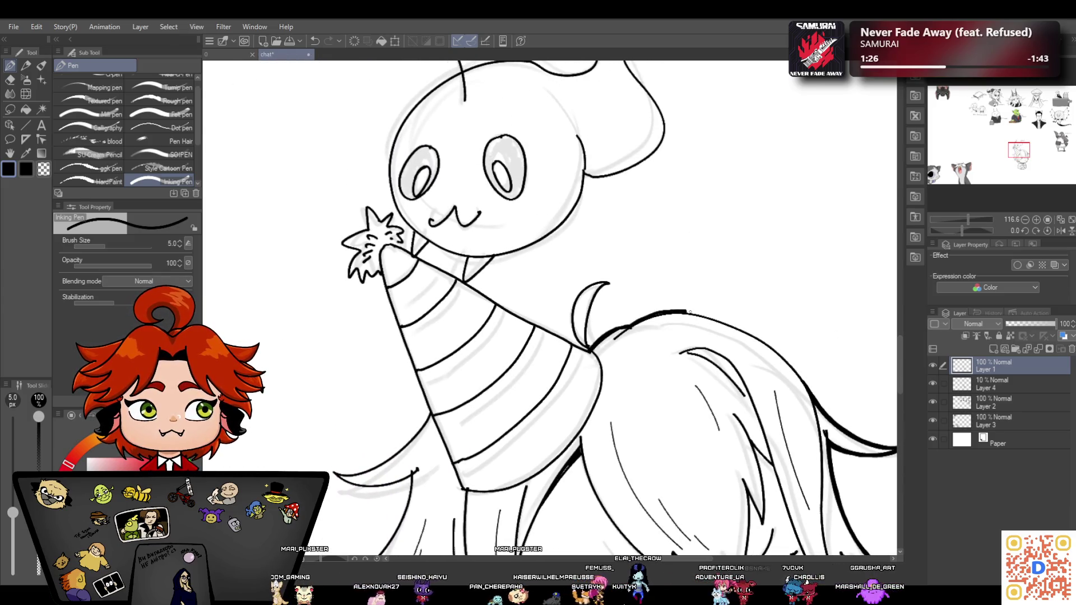
scroll(888, 374, "right", 5)
scroll(898, 364, "down", 3)
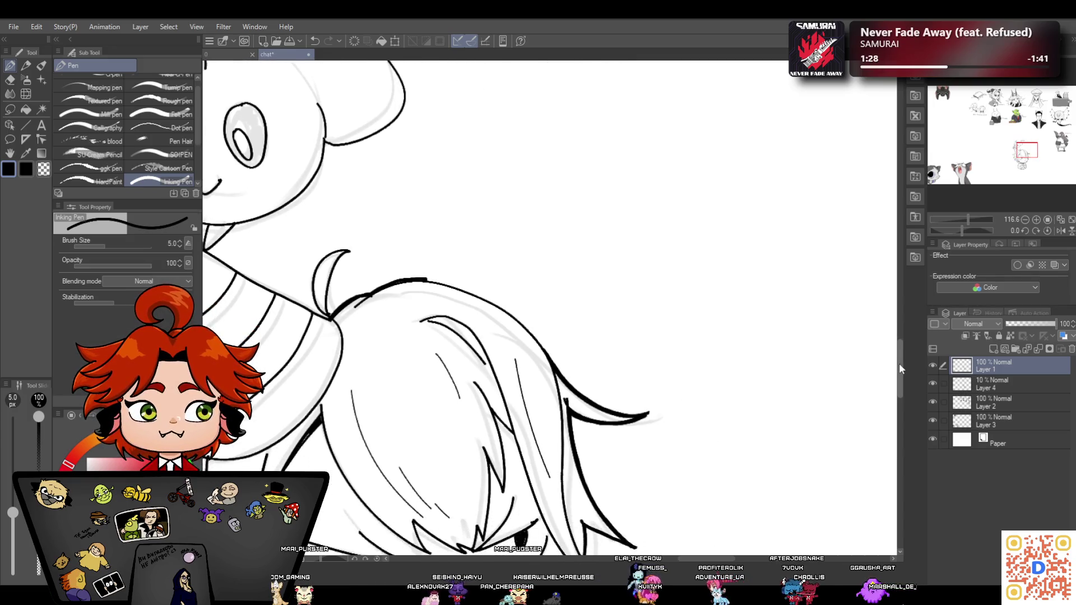
left_click_drag(434, 235, 452, 239)
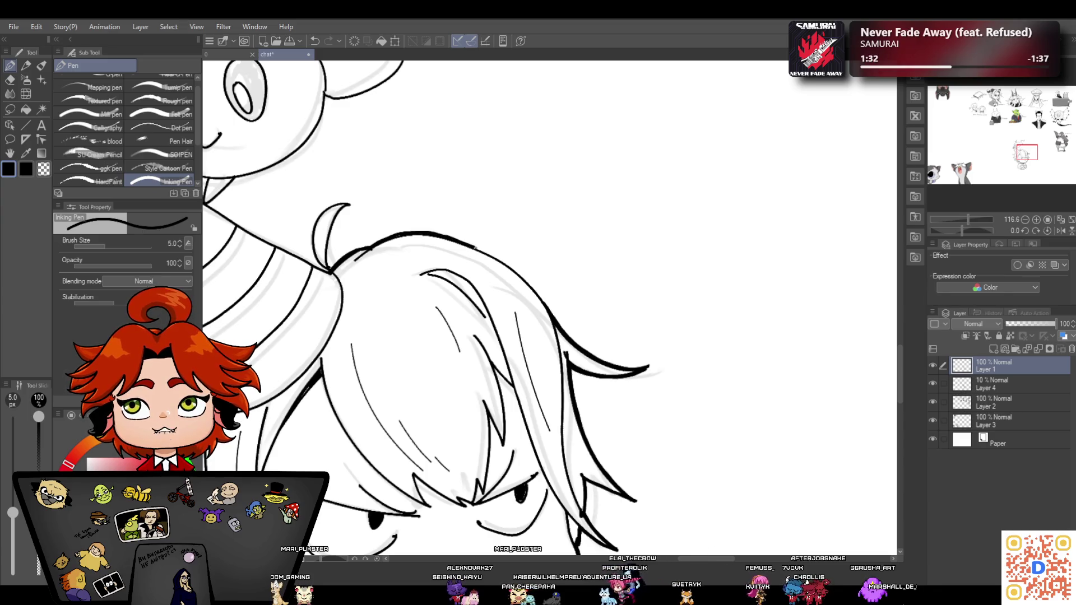
left_click_drag(451, 238, 540, 295)
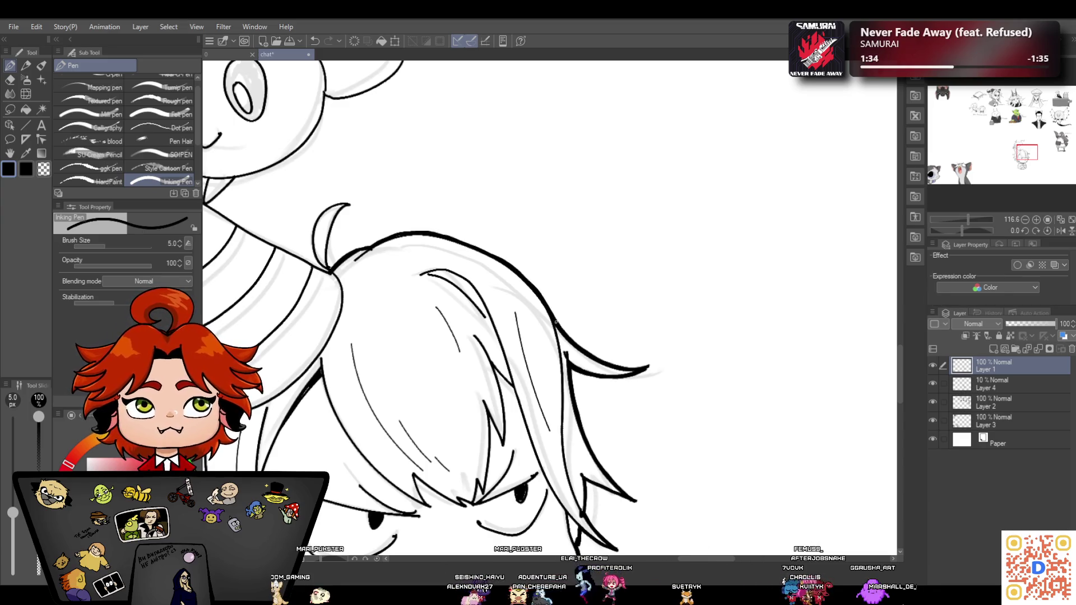
left_click_drag(712, 565, 686, 565)
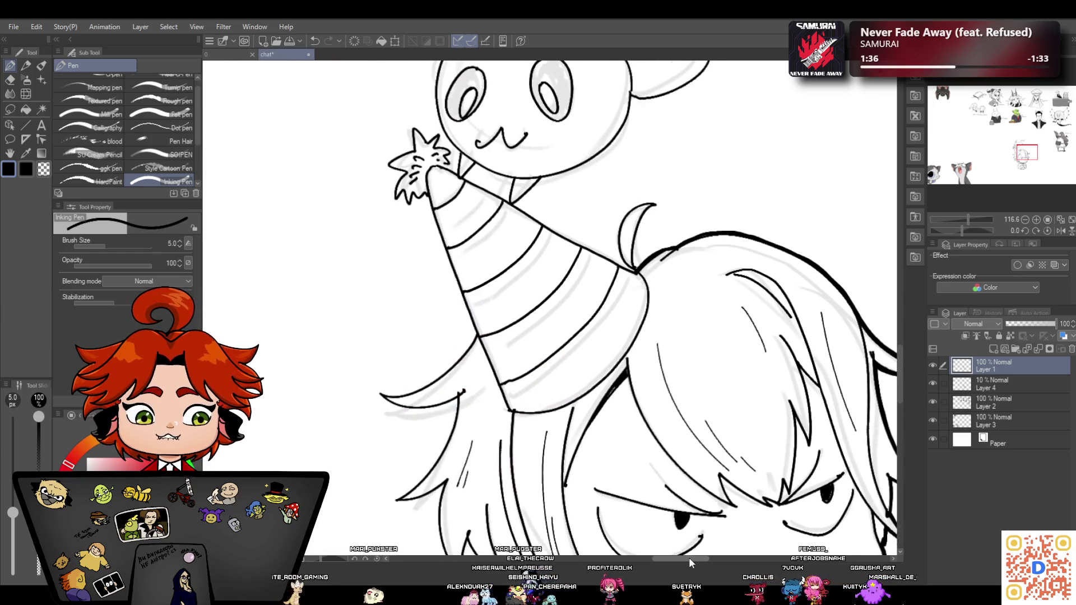
Ink the hair's small curl, the ghost's lower face line and the star-shaped paw
scroll(662, 307, "up", 3)
mouse_move(646, 357)
left_mouse_down()
mouse_move(666, 294)
mouse_move(642, 297)
mouse_move(637, 352)
left_mouse_up()
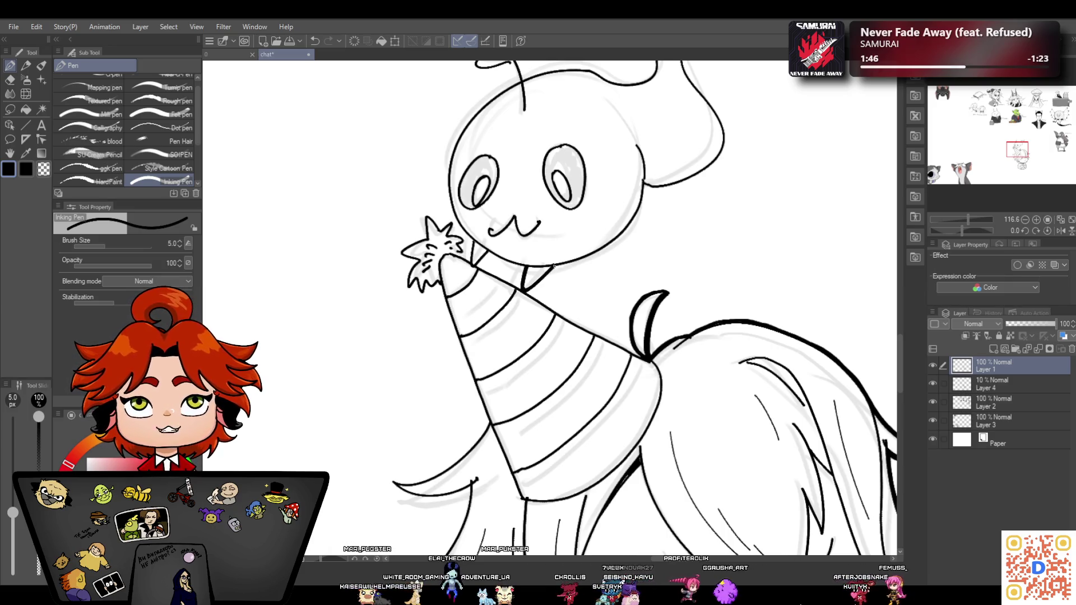
mouse_move(487, 254)
left_mouse_down()
mouse_move(525, 267)
mouse_move(475, 266)
left_mouse_up()
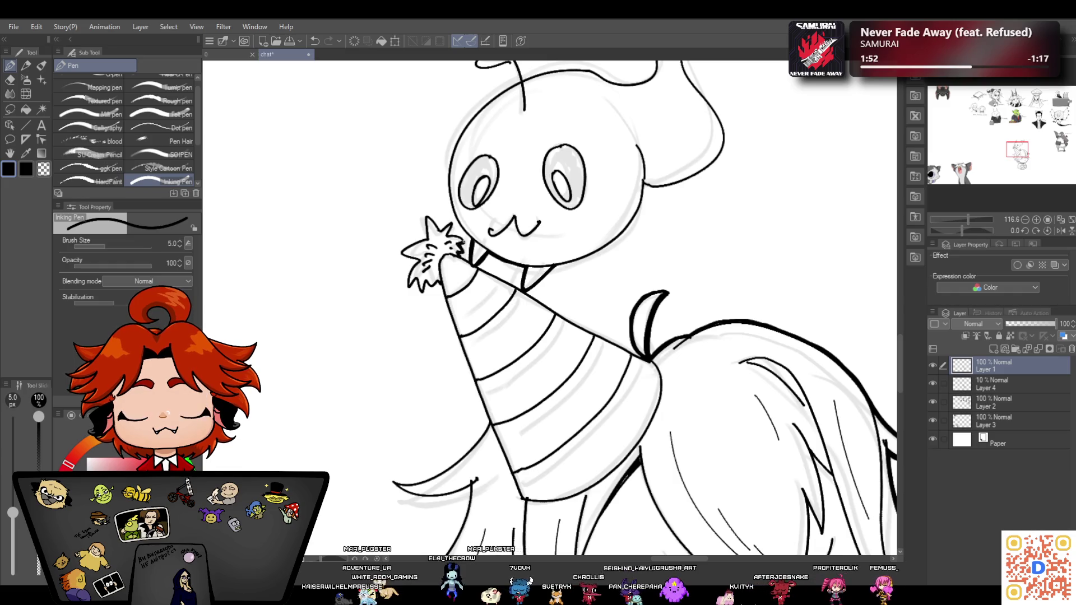
left_click_drag(428, 216, 441, 231)
left_click_drag(424, 215, 430, 238)
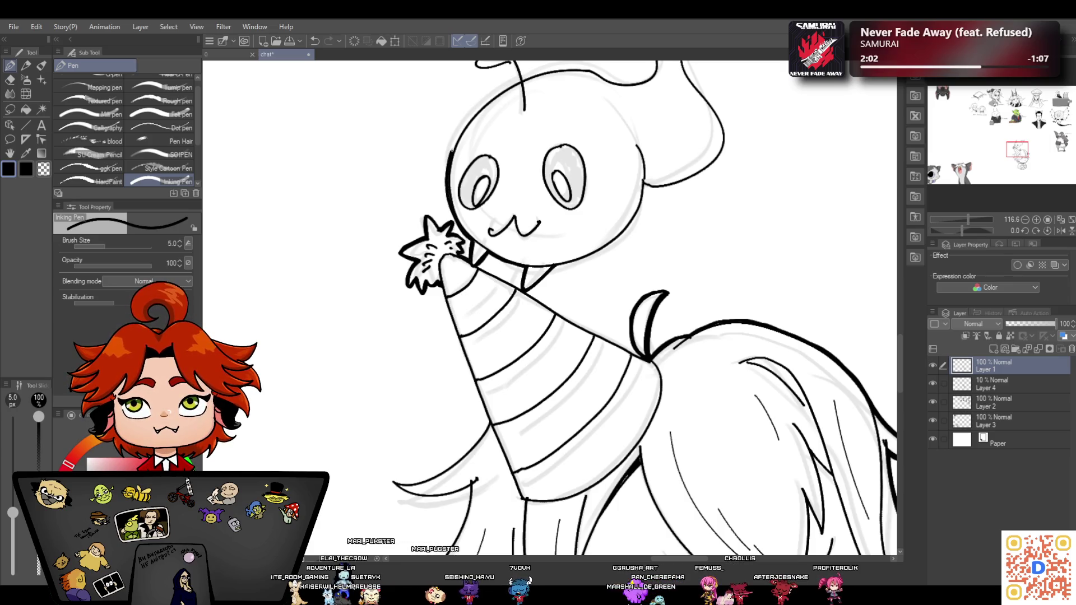
Ink the ghost head's upper-left and right outlines, redrawing the right stroke after an undo
left_click_drag(452, 150, 479, 108)
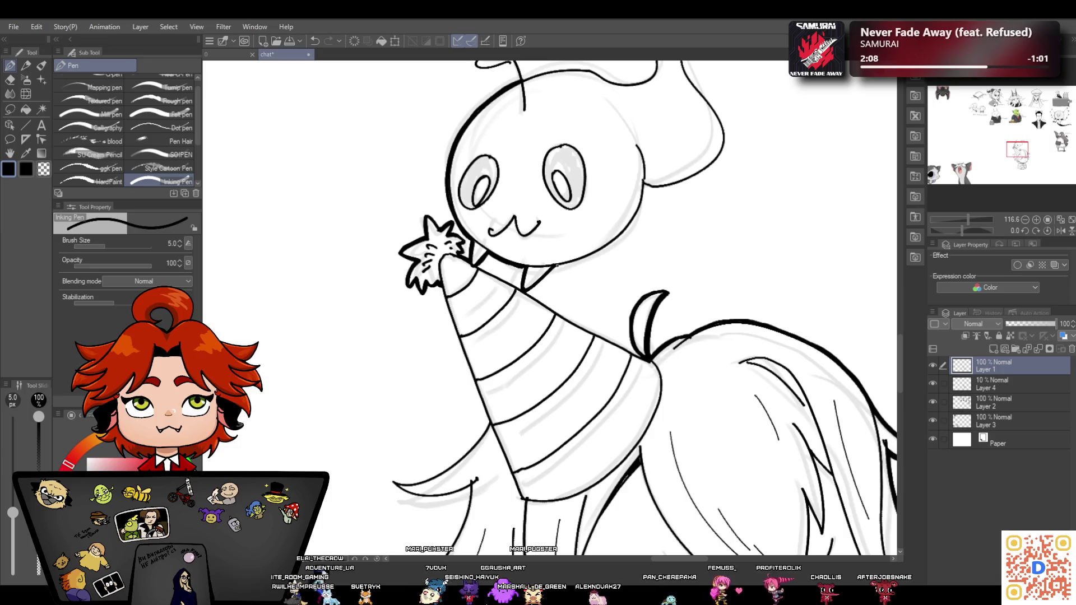
left_click_drag(618, 240, 648, 199)
key("ctrl+z")
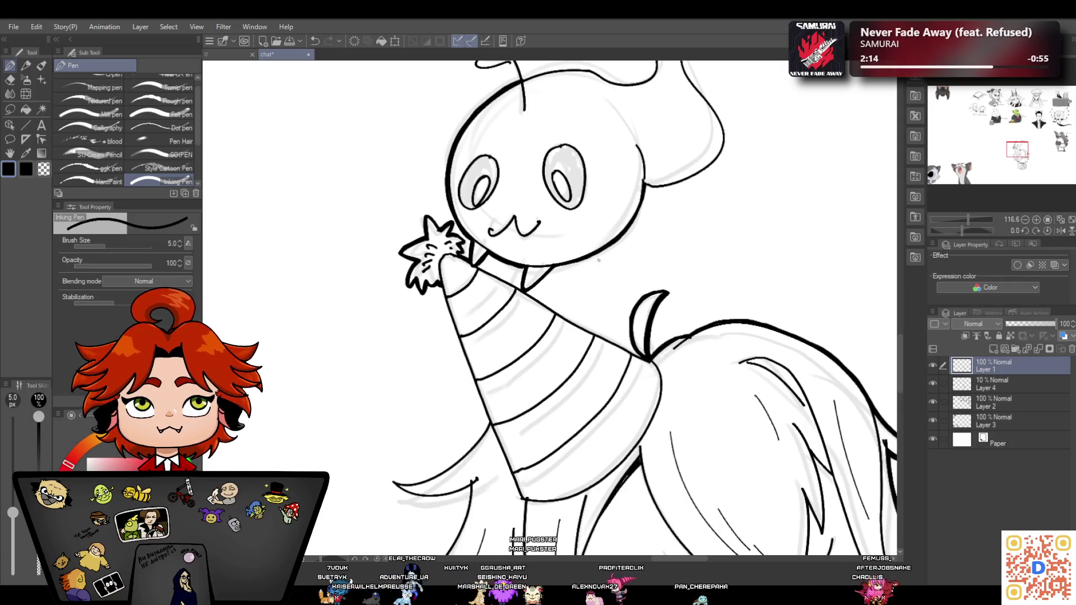
mouse_move(647, 187)
left_mouse_down()
mouse_move(643, 204)
mouse_move(694, 177)
left_mouse_up()
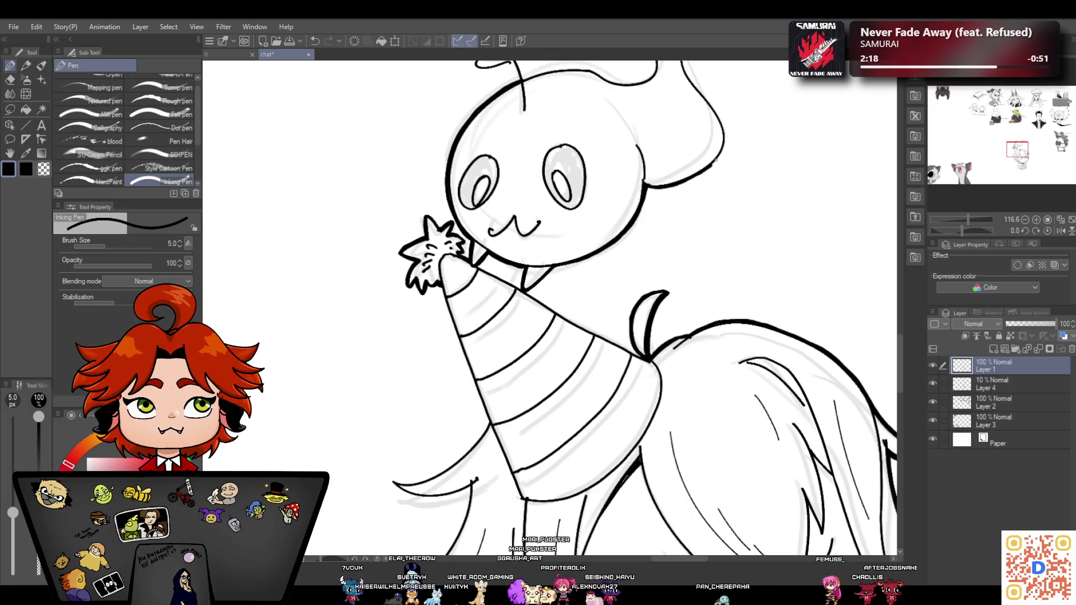
scroll(900, 375, "up", 5)
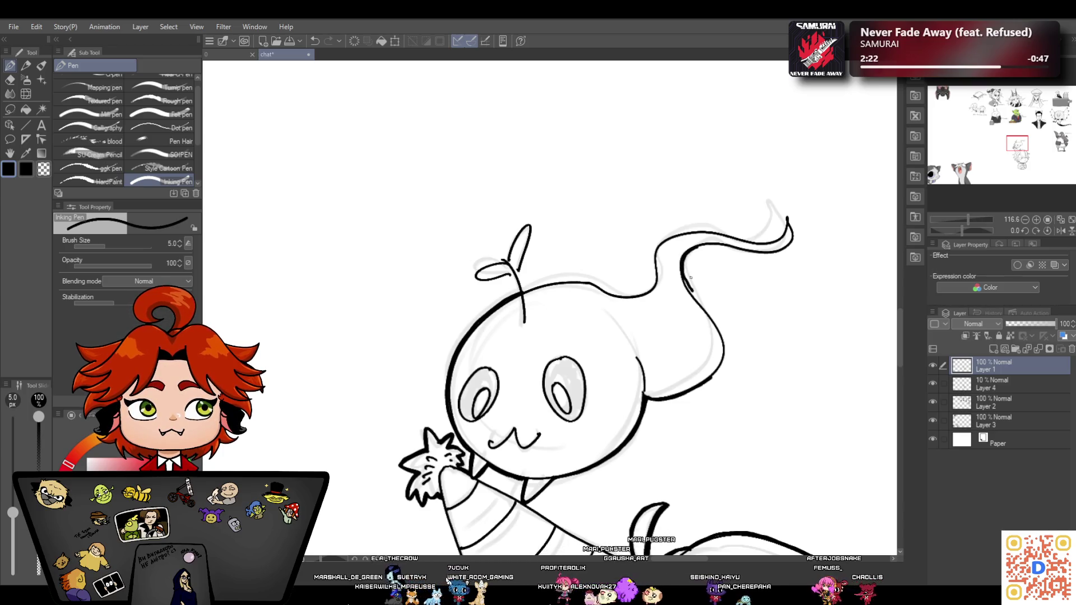
Outline the ghost's wavy tail in black, undoing and redrawing false starts
left_click(315, 41)
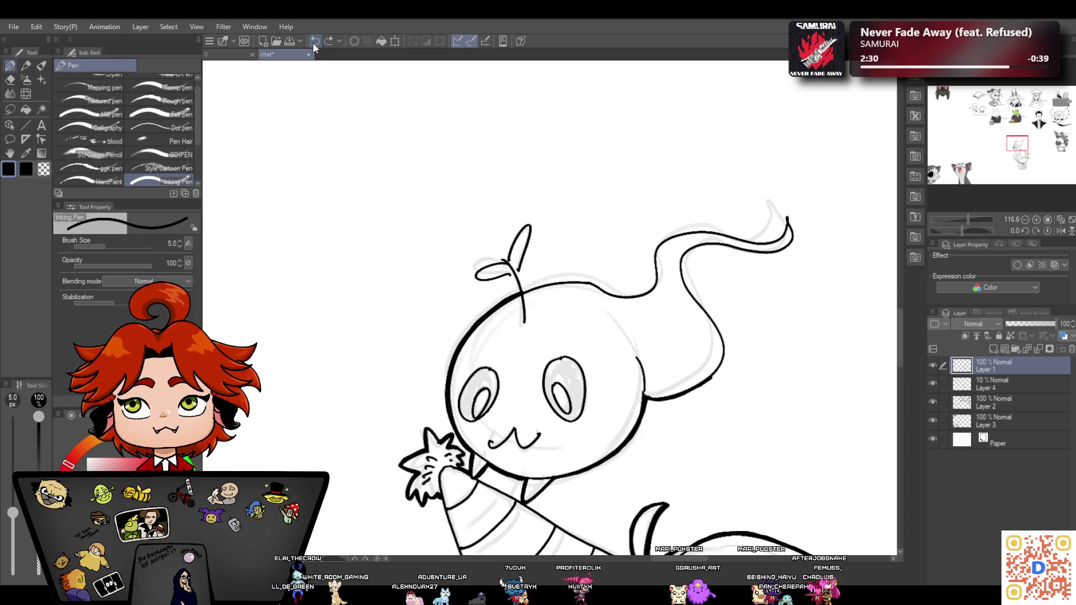
left_click_drag(897, 346, 896, 363)
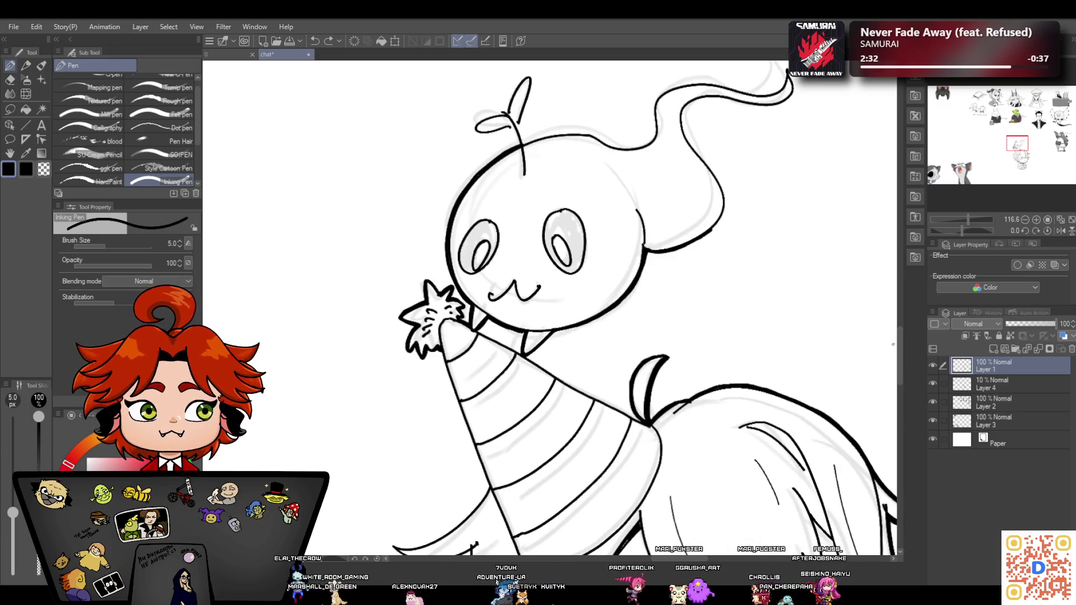
mouse_move(684, 108)
left_mouse_down()
mouse_move(682, 133)
mouse_move(704, 159)
left_mouse_up()
left_click(315, 41)
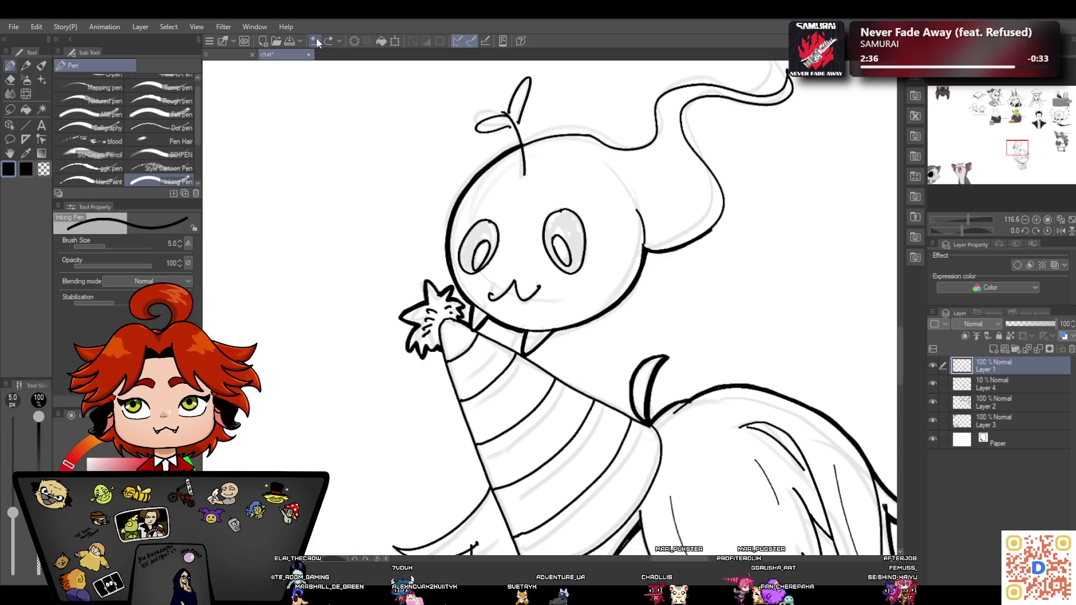
mouse_move(682, 116)
left_mouse_down()
mouse_move(727, 206)
mouse_move(694, 241)
left_mouse_up()
mouse_move(685, 110)
left_mouse_down()
mouse_move(787, 99)
mouse_move(734, 88)
left_mouse_up()
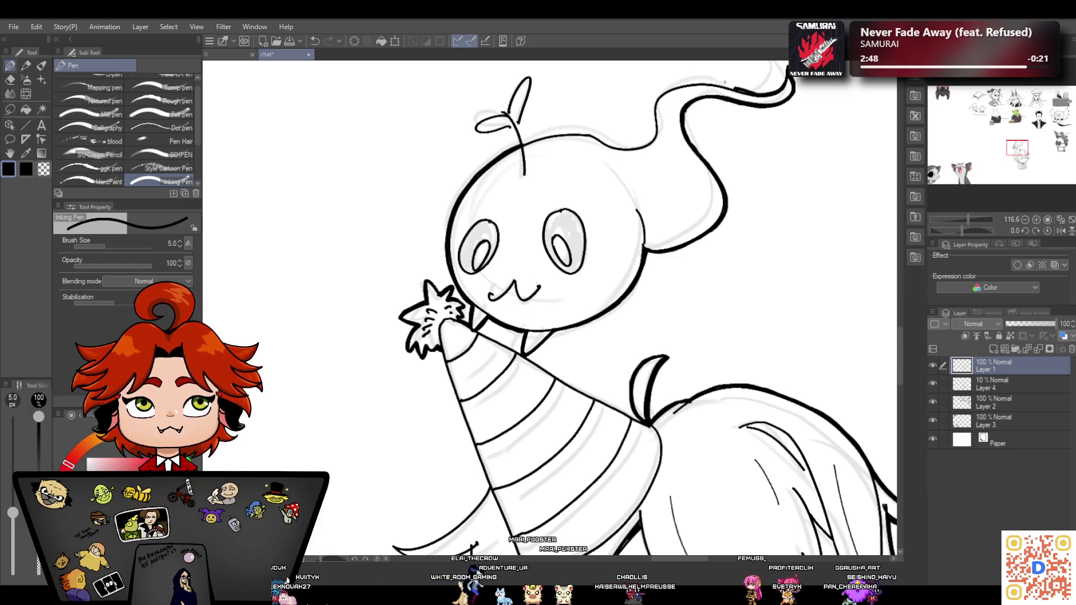
mouse_move(655, 101)
left_mouse_down()
mouse_move(679, 87)
mouse_move(749, 92)
left_mouse_up()
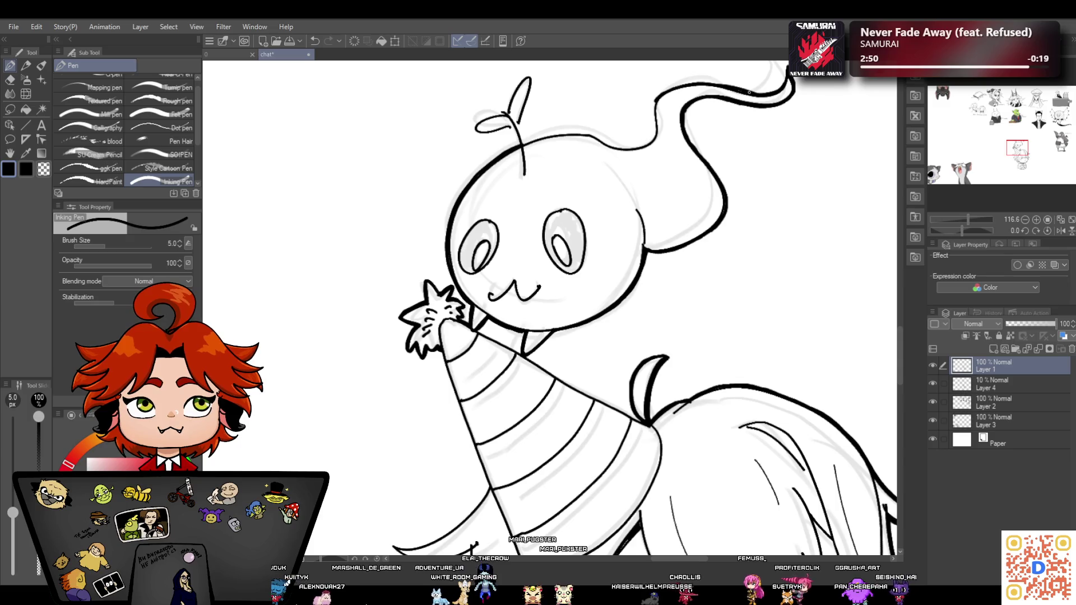
mouse_move(656, 100)
left_mouse_down()
mouse_move(653, 131)
mouse_move(622, 147)
mouse_move(554, 136)
mouse_move(647, 145)
mouse_move(614, 145)
left_mouse_up()
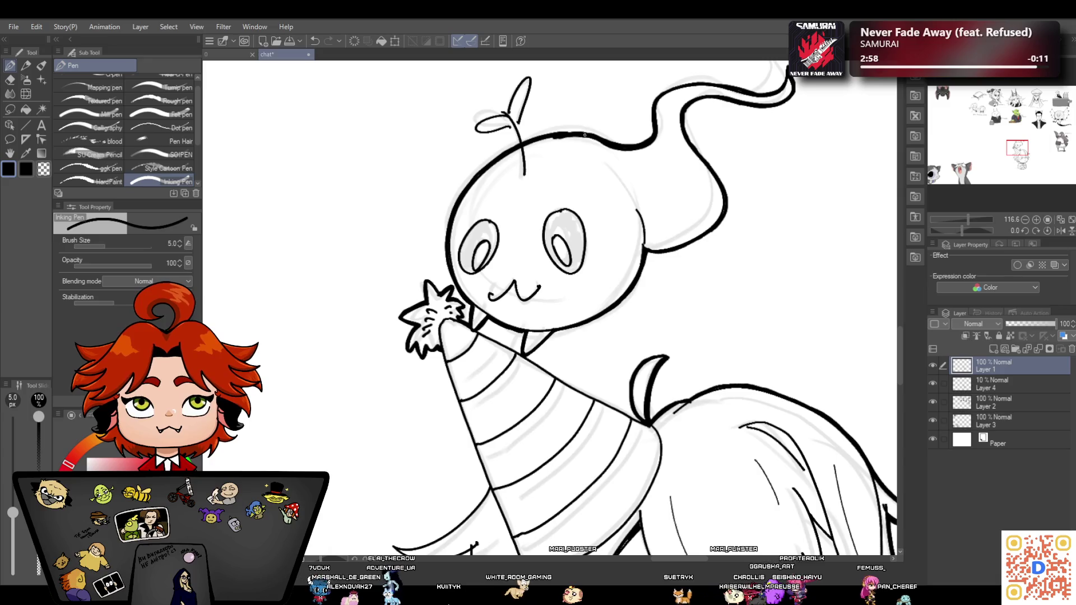
Erase stray ink along the top of the ghost's head with the Hard Eraser
left_click(12, 77)
mouse_move(540, 145)
left_mouse_down()
mouse_move(585, 143)
mouse_move(603, 157)
left_mouse_up()
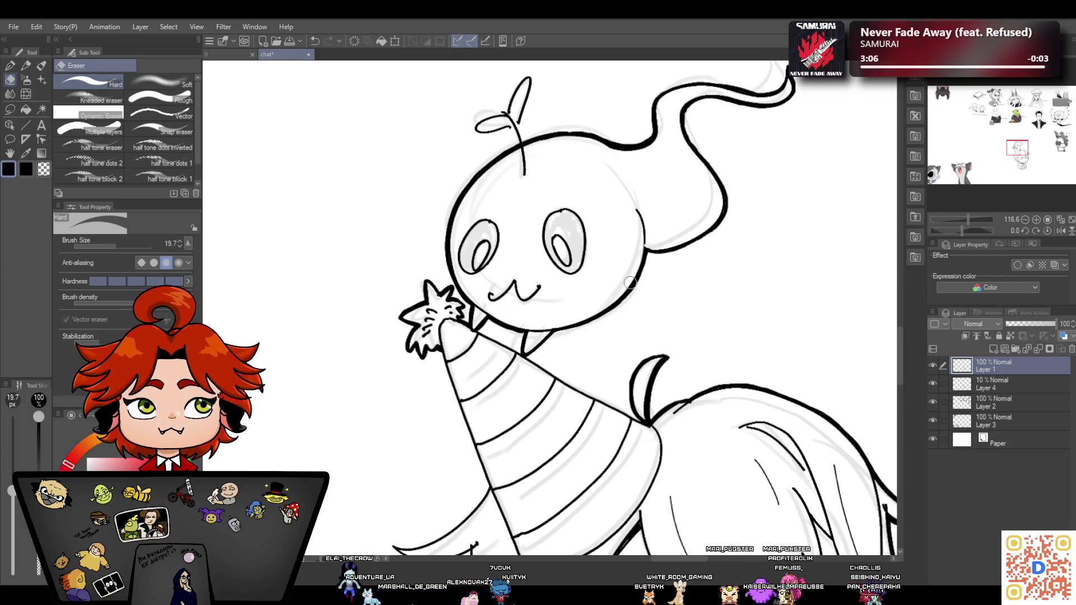
left_click(10, 66)
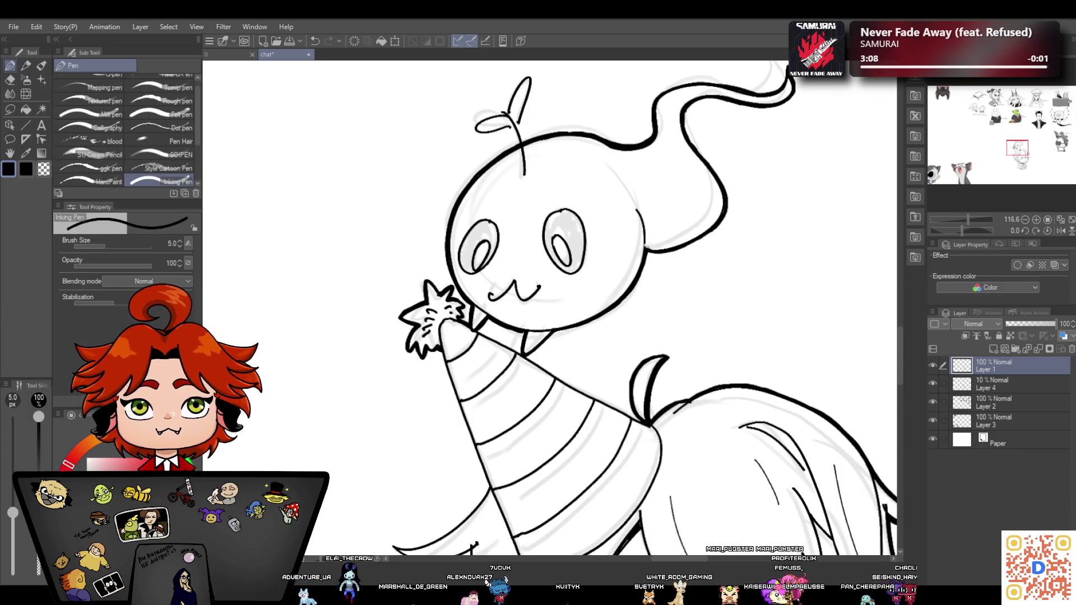
scroll(644, 308, "down", 5)
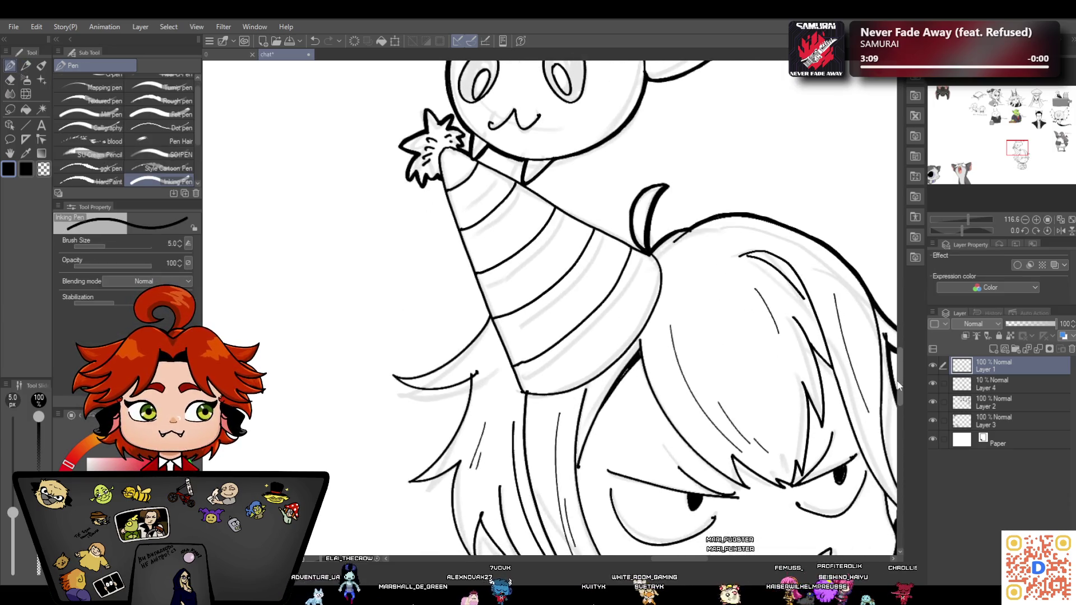
Ink the party hat's left and right edges and the hair line left of it
scroll(644, 308, "up", 2)
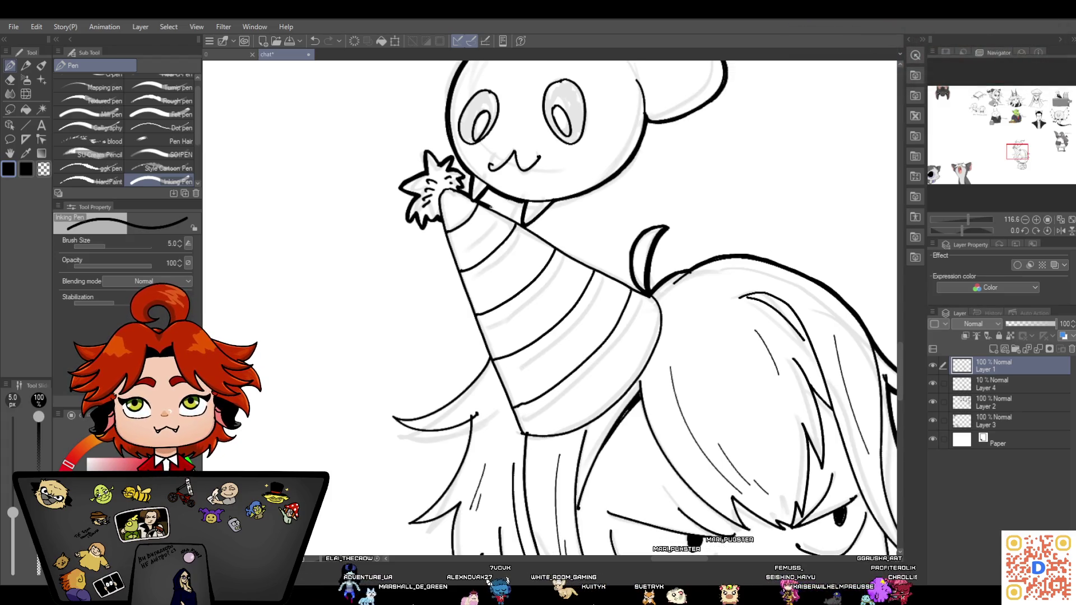
left_click_drag(440, 220, 458, 271)
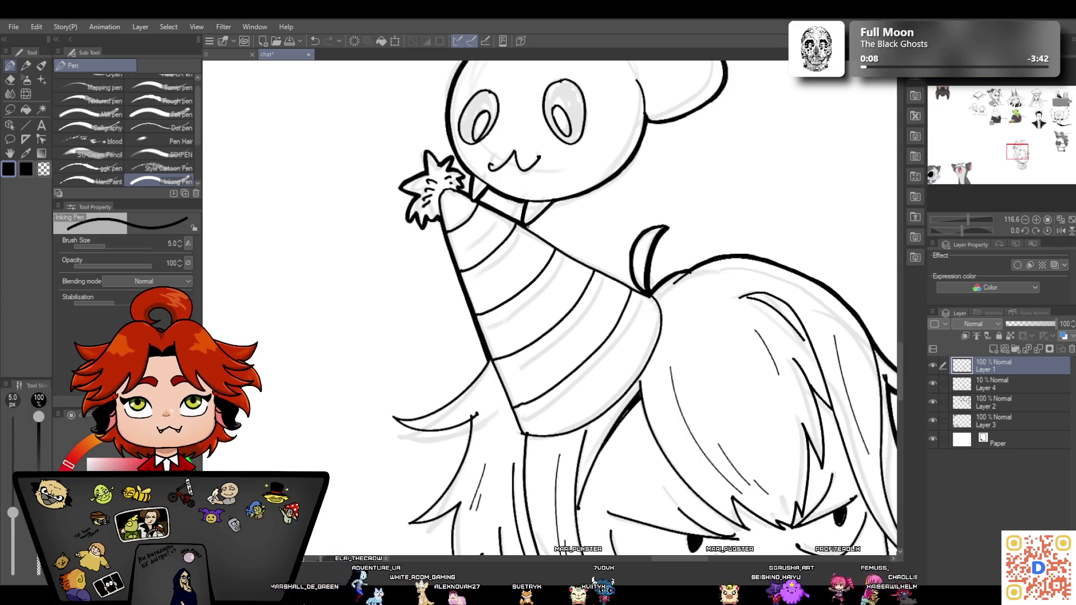
left_click_drag(580, 260, 643, 293)
scroll(899, 371, "down", 3)
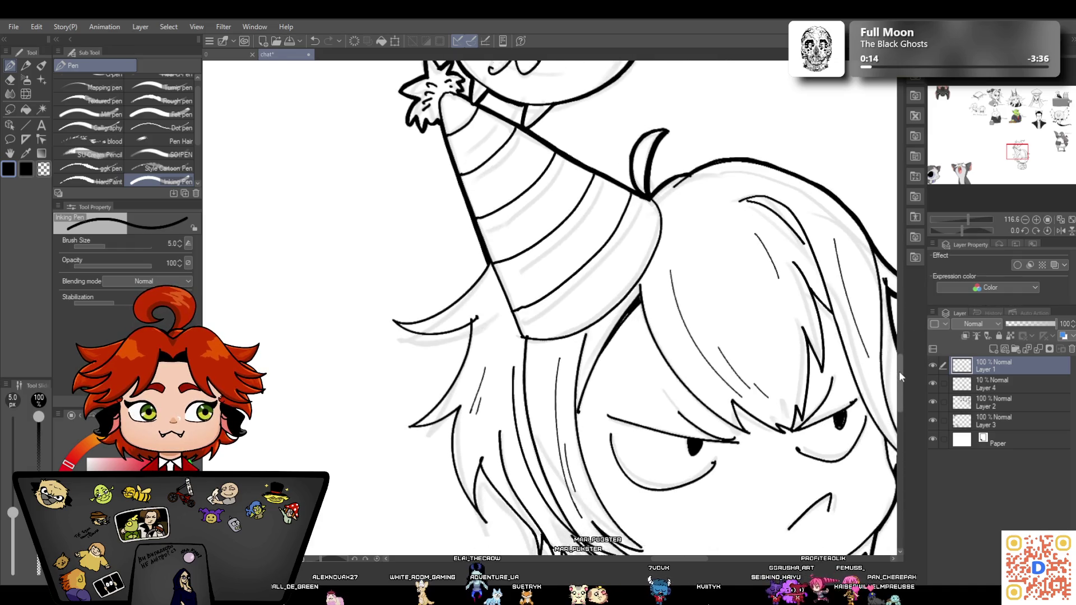
mouse_move(395, 316)
left_mouse_down()
mouse_move(430, 310)
mouse_move(487, 258)
mouse_move(453, 298)
left_mouse_up()
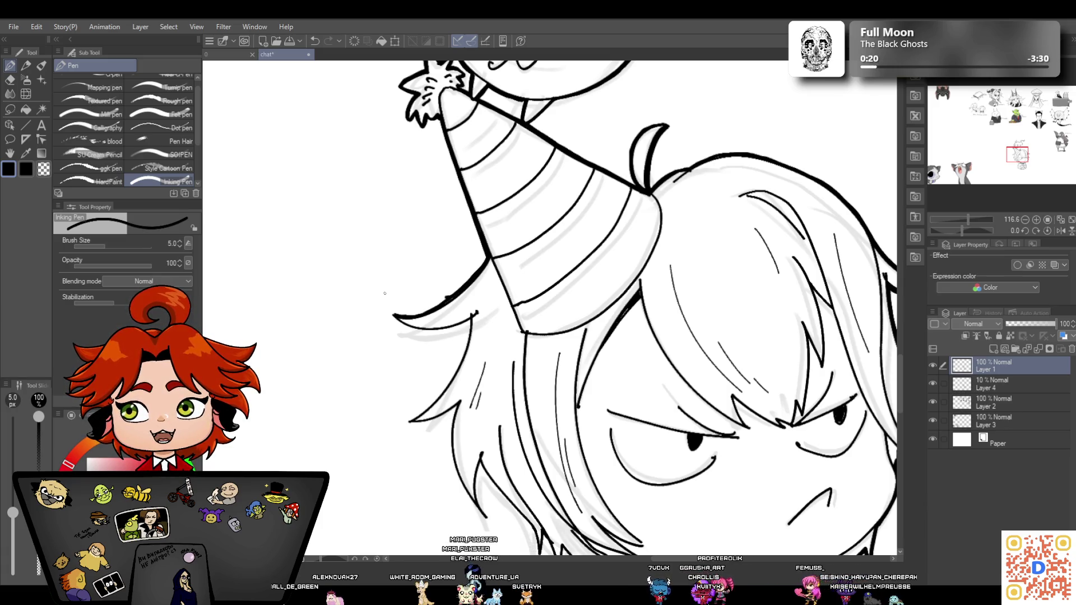
left_click(10, 80)
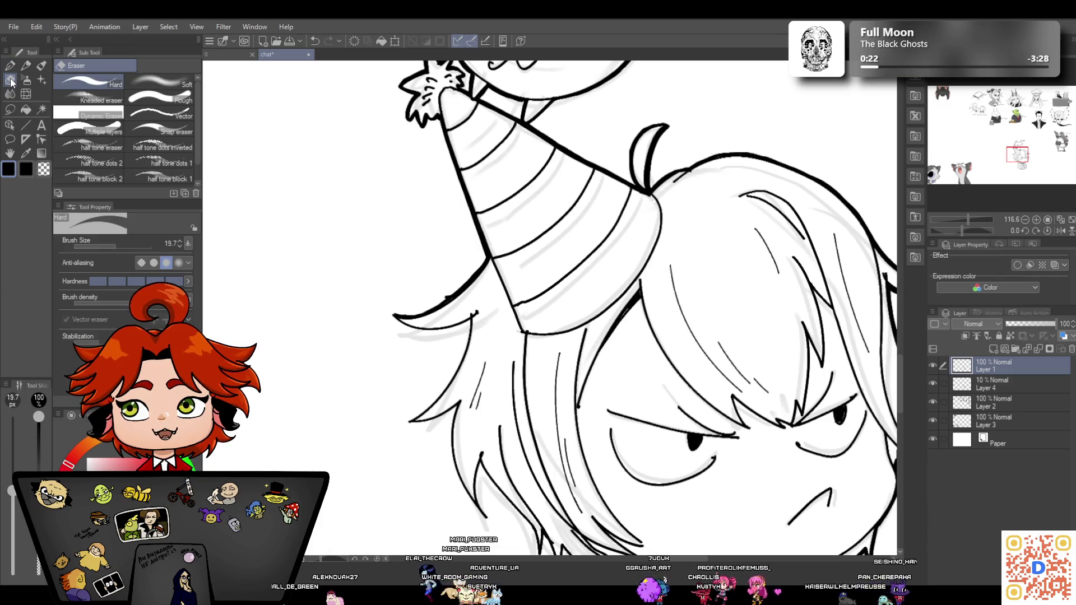
Erase the overlapping stray ink at the hat's lower-left edge where it meets the hair
left_click_drag(462, 283, 443, 300)
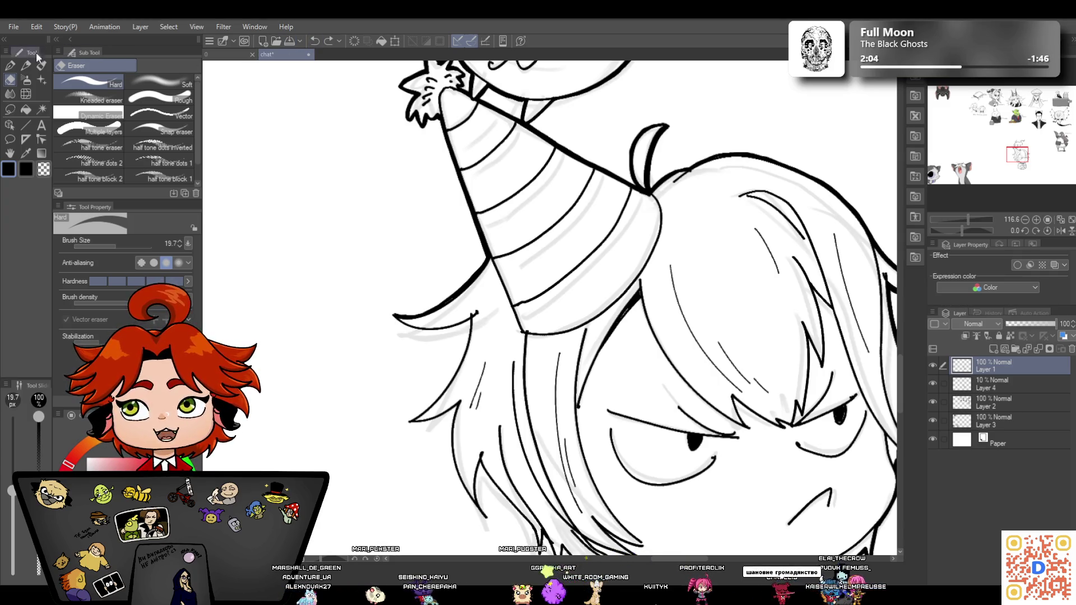
Ink a strand along the hair curve, trim its ends clean, and ink the hair's left edge
left_click(16, 70)
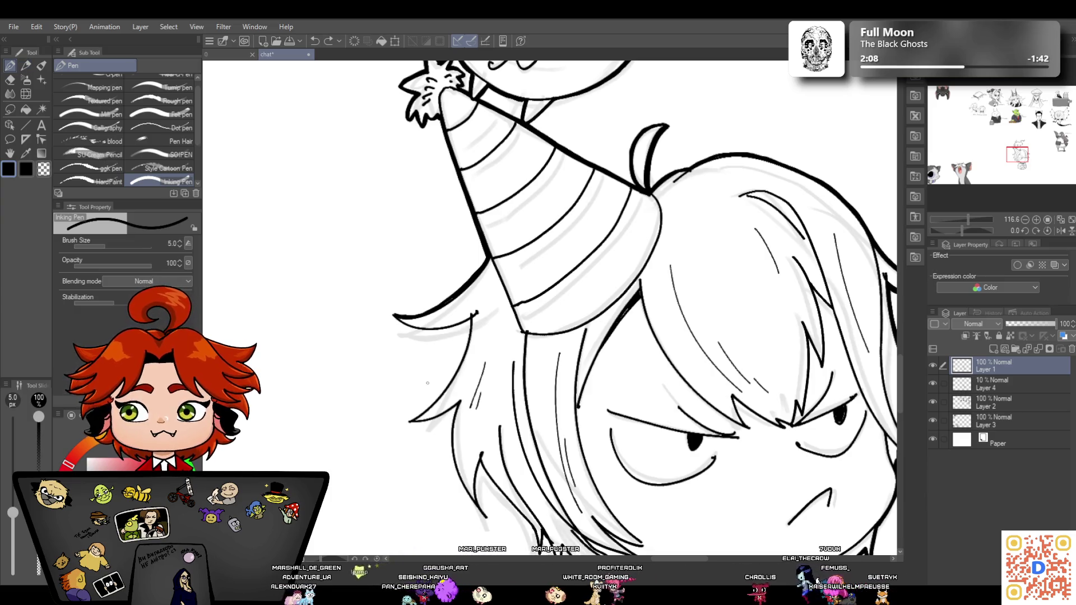
mouse_move(394, 316)
left_mouse_down()
mouse_move(417, 330)
mouse_move(455, 331)
mouse_move(472, 318)
mouse_move(455, 333)
left_mouse_up()
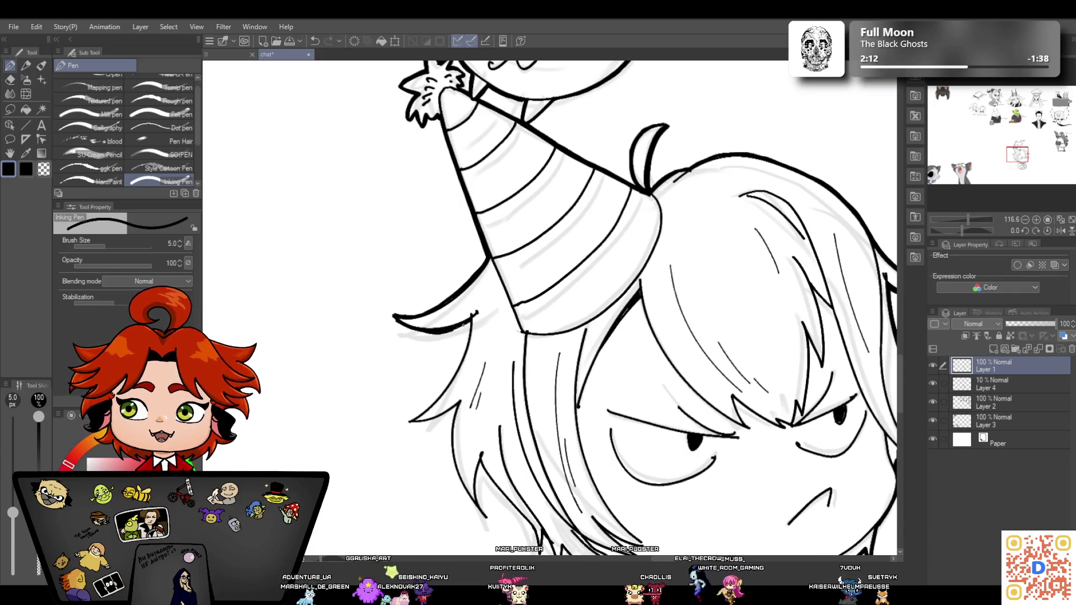
left_click(11, 79)
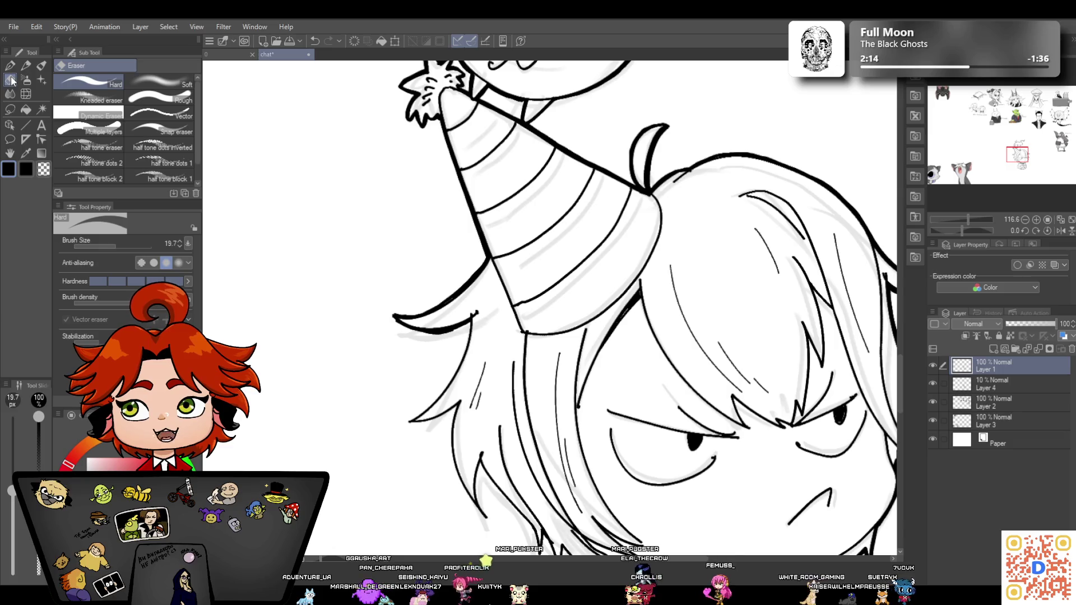
left_click_drag(401, 323, 395, 320)
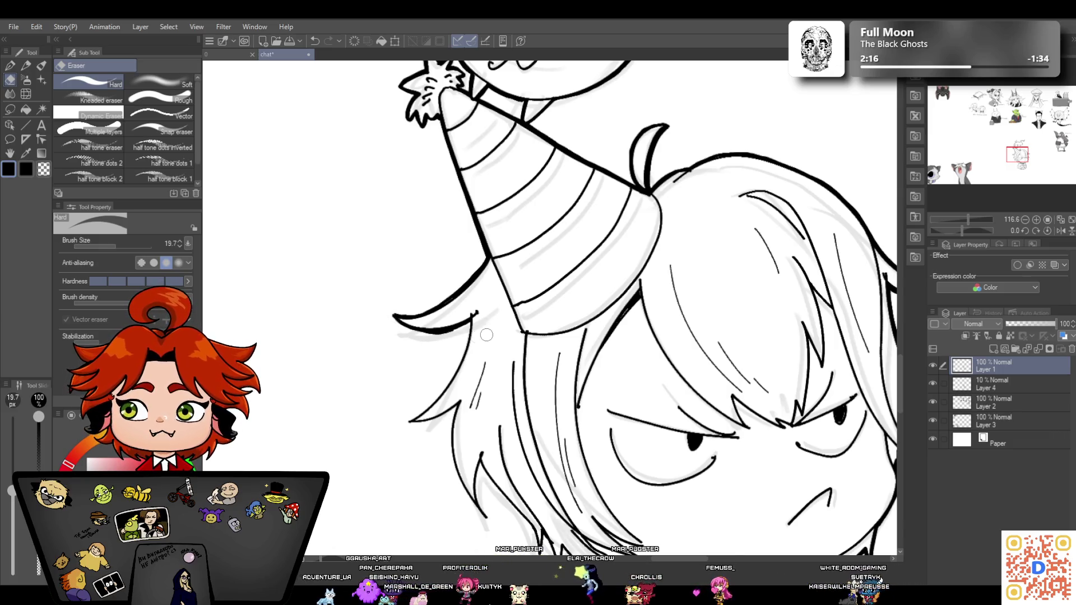
mouse_move(484, 310)
left_mouse_down()
mouse_move(409, 335)
mouse_move(459, 330)
mouse_move(446, 336)
mouse_move(476, 309)
mouse_move(426, 319)
mouse_move(432, 338)
mouse_move(392, 312)
mouse_move(416, 313)
left_mouse_up()
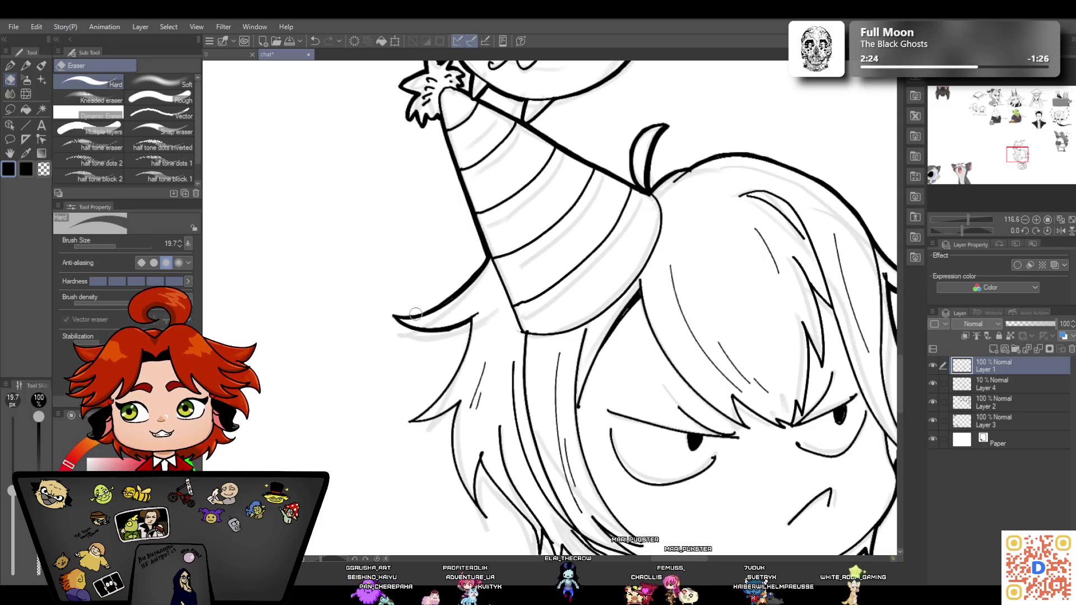
left_click(12, 67)
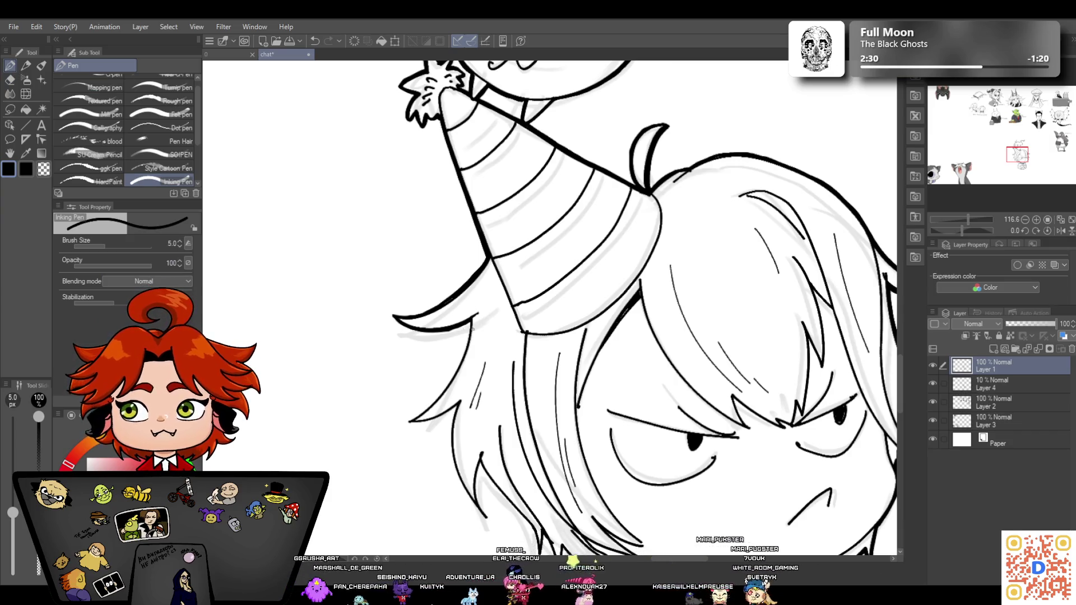
mouse_move(467, 342)
left_mouse_down()
mouse_move(450, 381)
mouse_move(406, 421)
mouse_move(461, 402)
left_mouse_up()
scroll(900, 380, "down", 2)
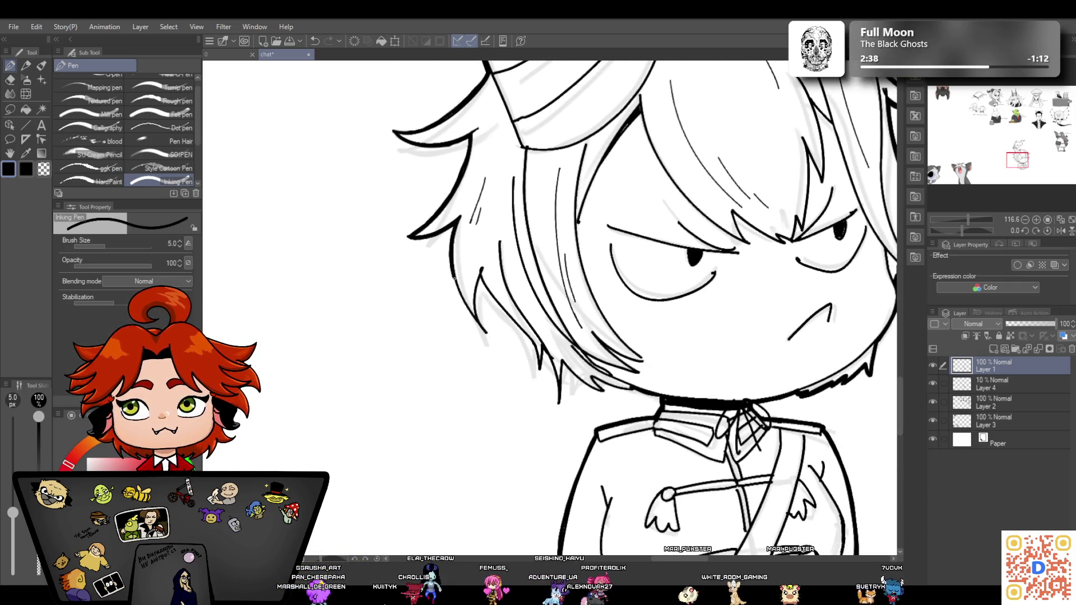
Add short inked strands to the hair beside the angry face, undoing unwanted strokes
left_click_drag(486, 333, 477, 281)
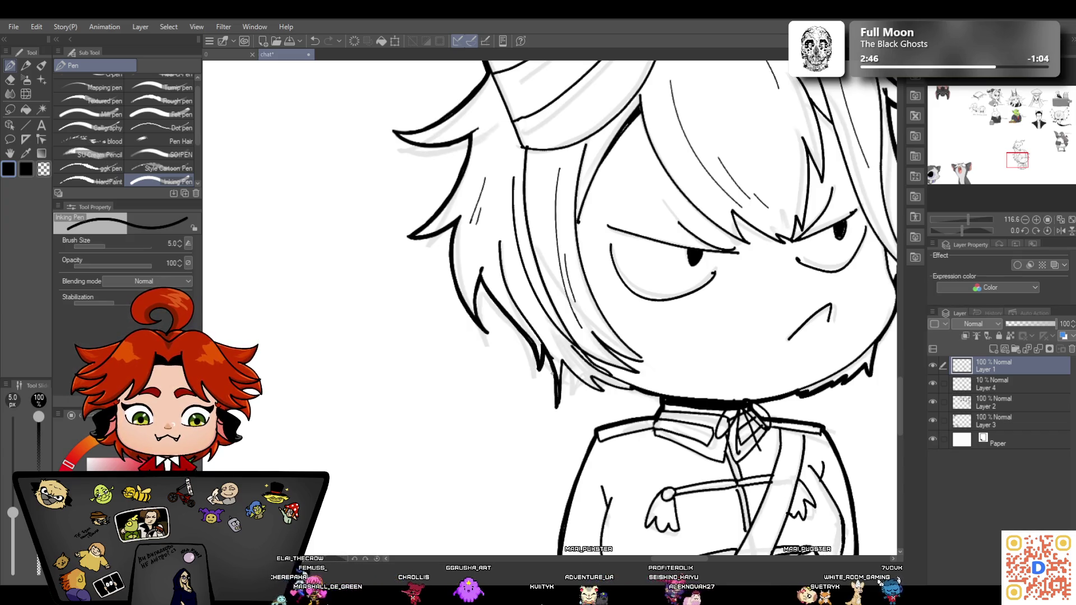
left_click(316, 42)
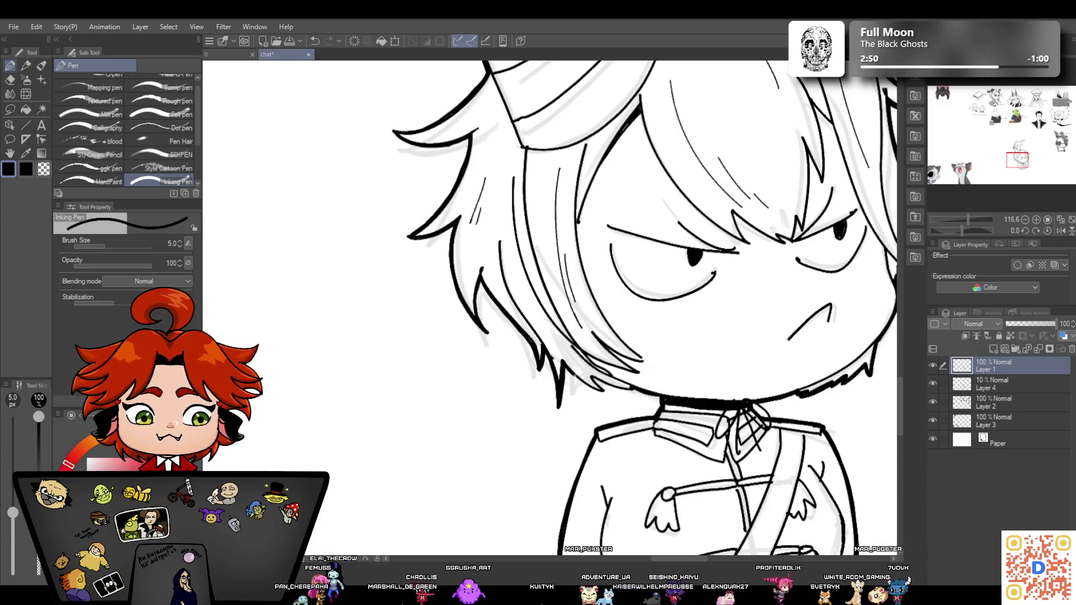
left_click_drag(593, 375, 606, 392)
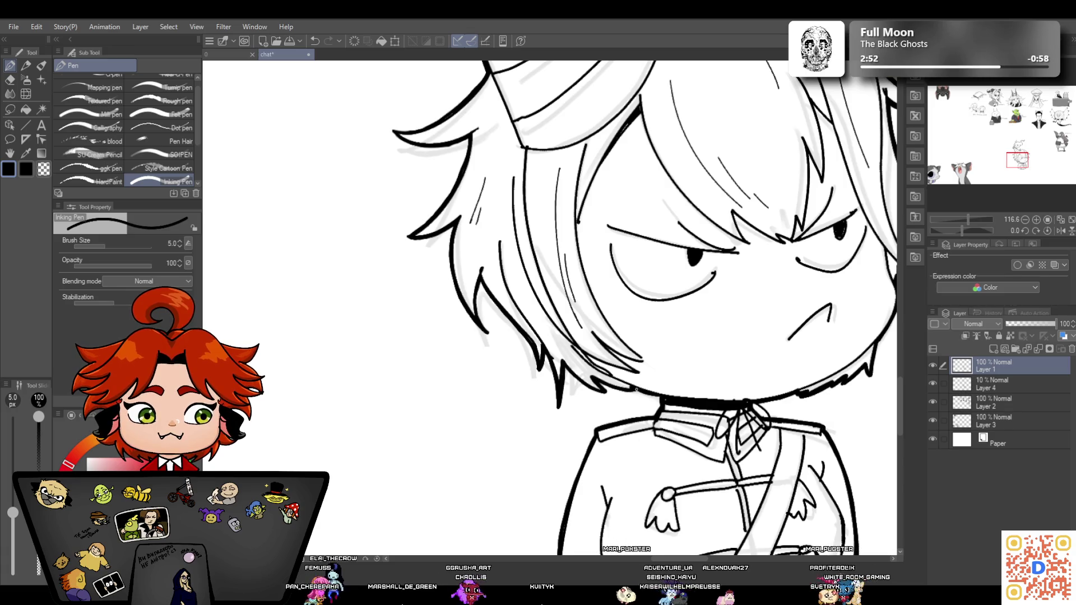
mouse_move(968, 220)
left_mouse_down()
mouse_move(957, 223)
mouse_move(966, 217)
left_mouse_up()
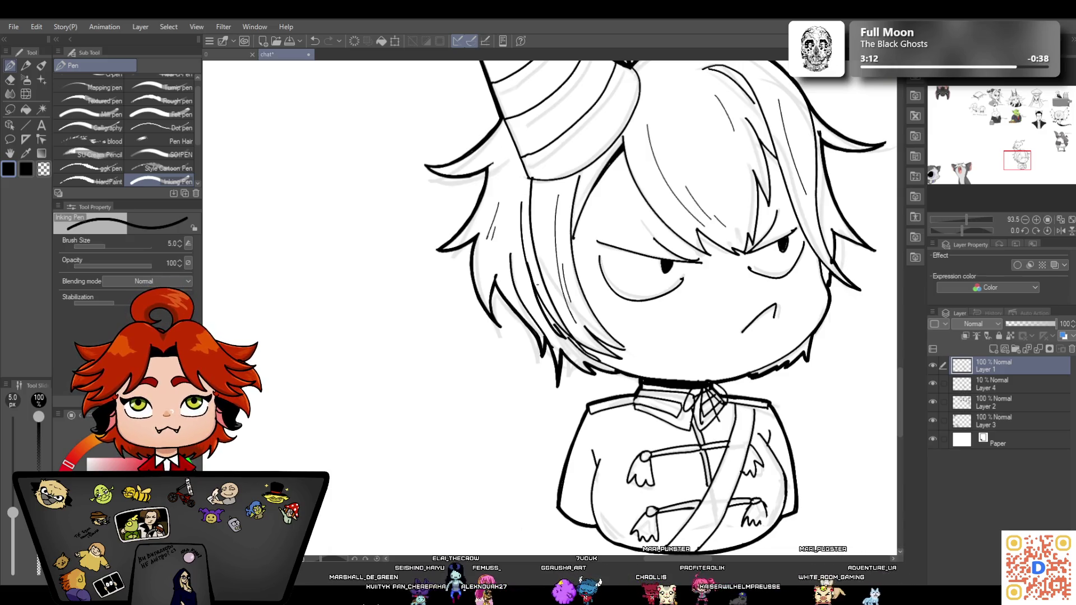
left_click(322, 38)
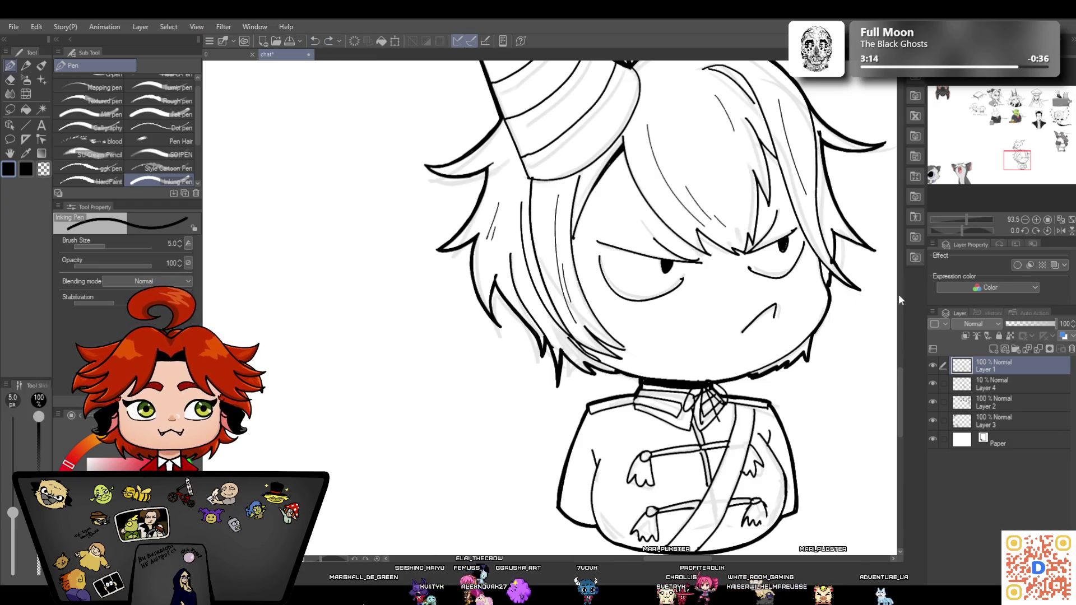
Thin the Inking Pen to 3 px and hatch diagonal shading into the hair crown
scroll(899, 378, "up", 3)
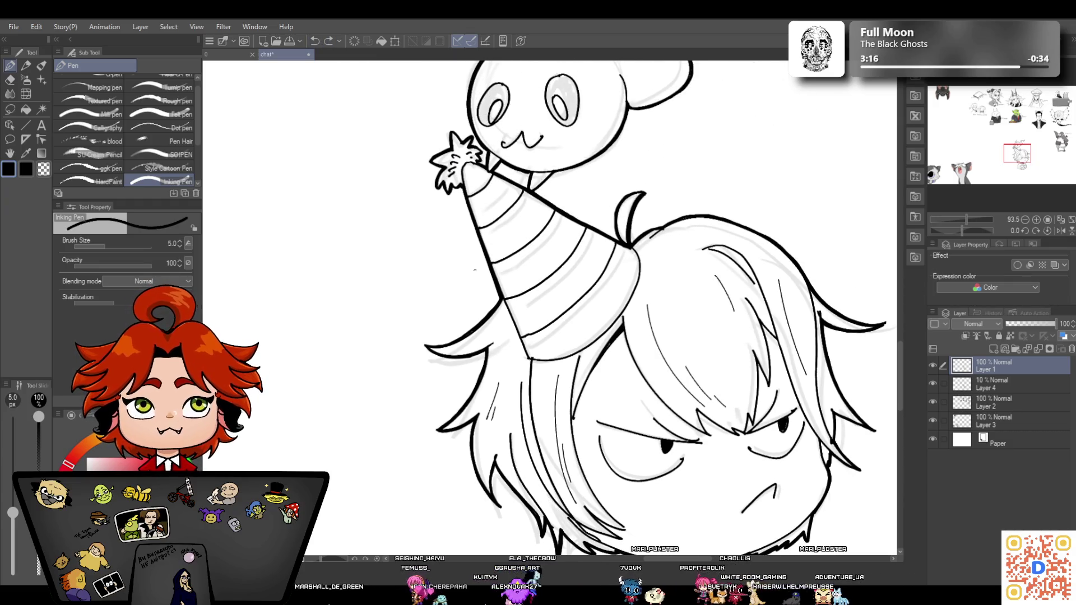
left_click(179, 245)
left_click(179, 245)
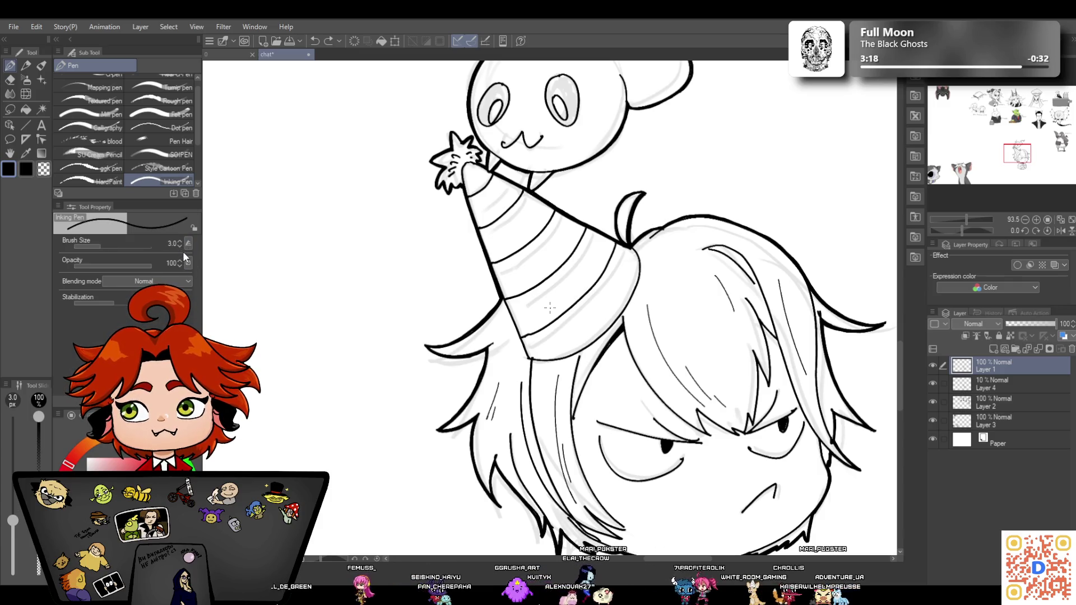
left_click_drag(712, 245, 745, 274)
left_click_drag(737, 260, 753, 280)
left_click_drag(747, 271, 757, 282)
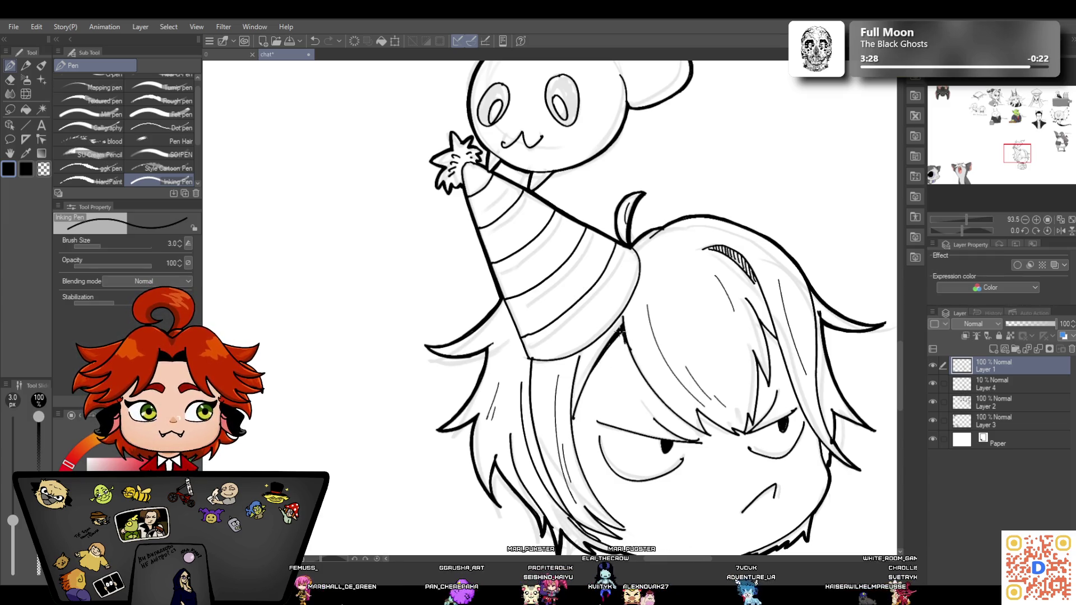
Raise the Inking Pen size back to 4 px
key("bracketright")
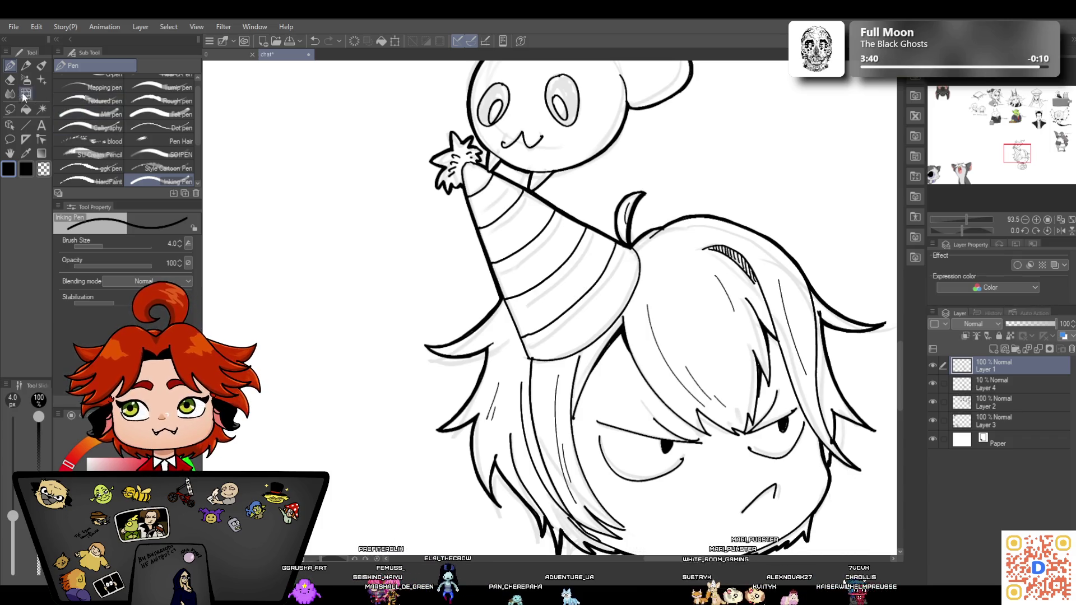
left_click(9, 80)
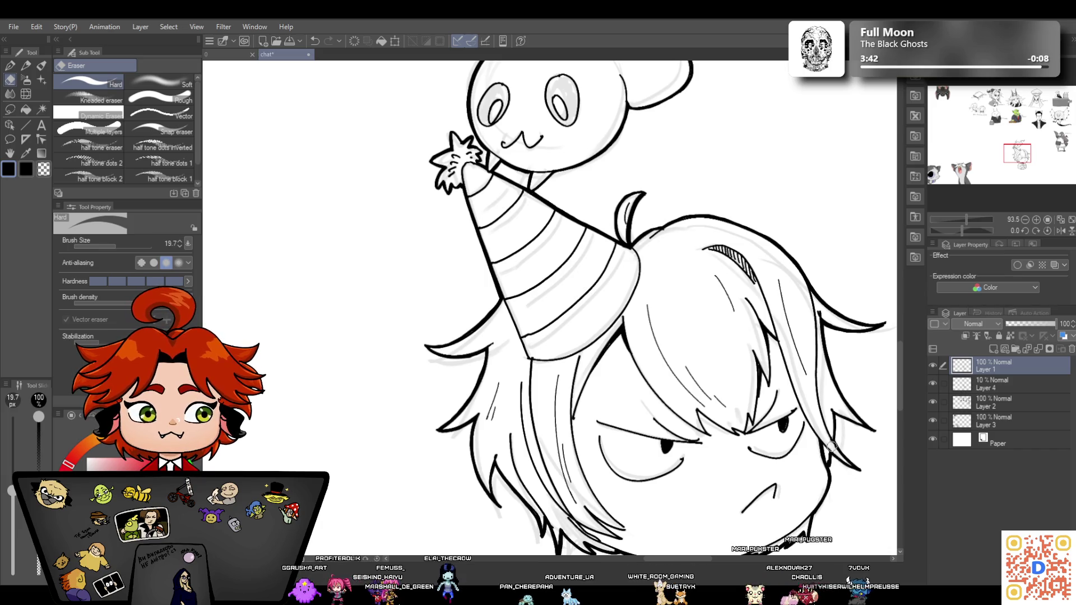
left_click(16, 67)
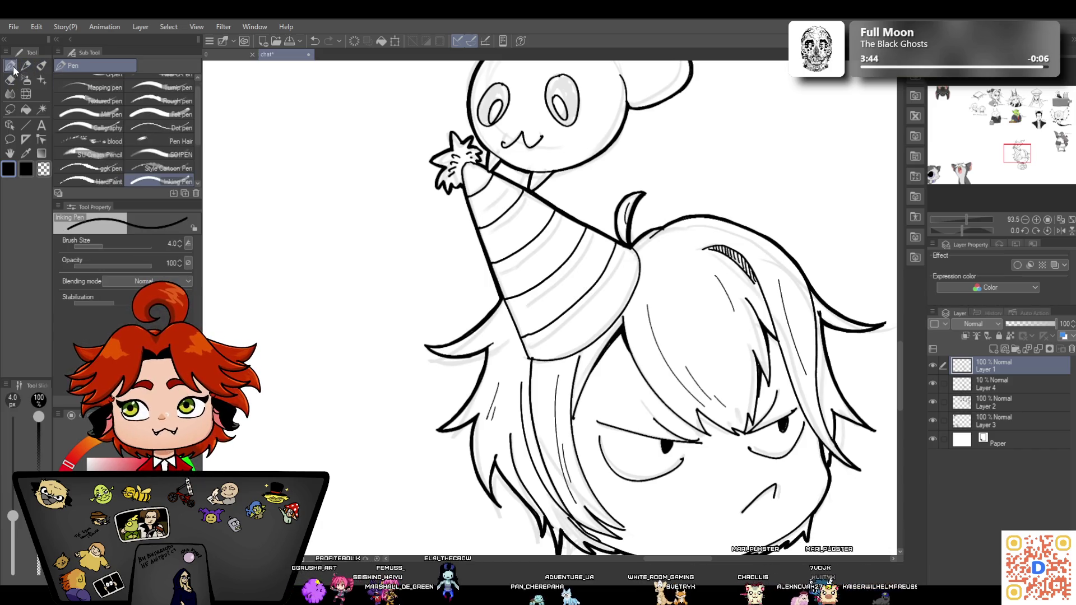
scroll(894, 380, "down", 5)
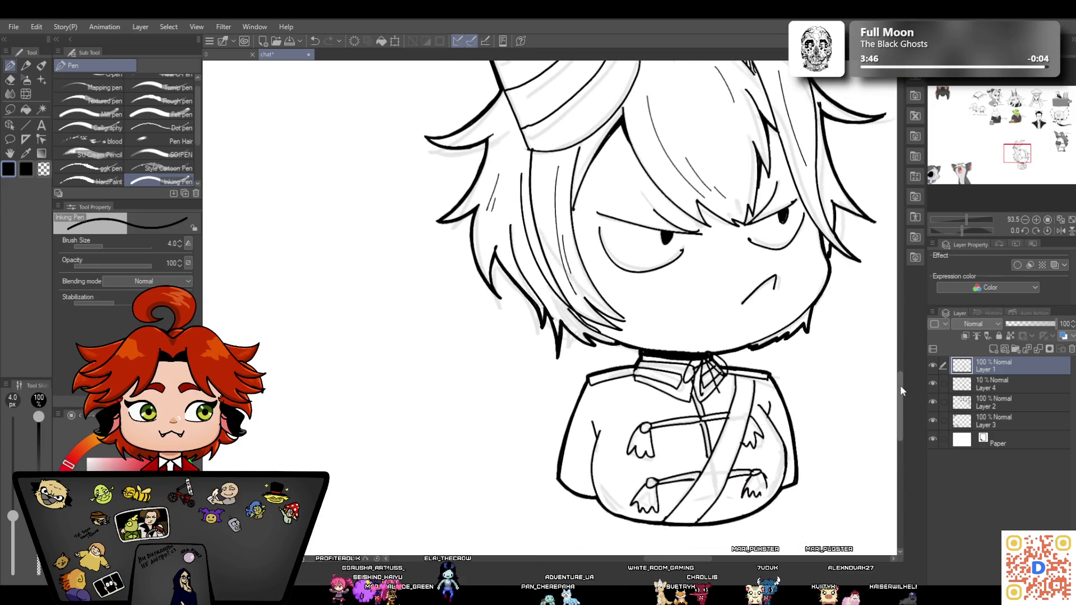
Ink two more hair strands on the crown and side, and lengthen the jacket's left line
left_click(17, 81)
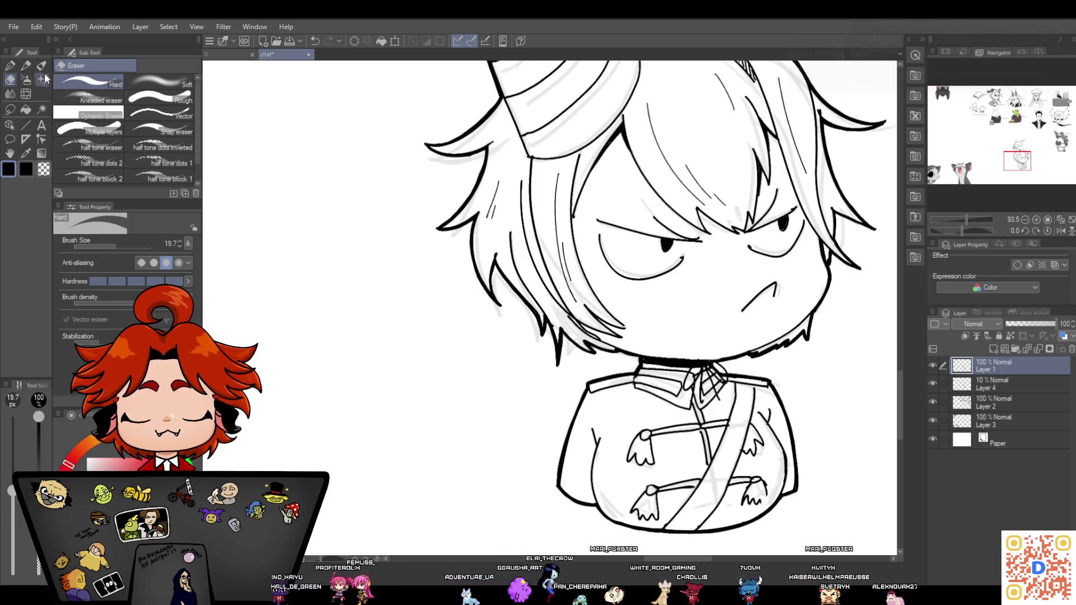
left_click(13, 65)
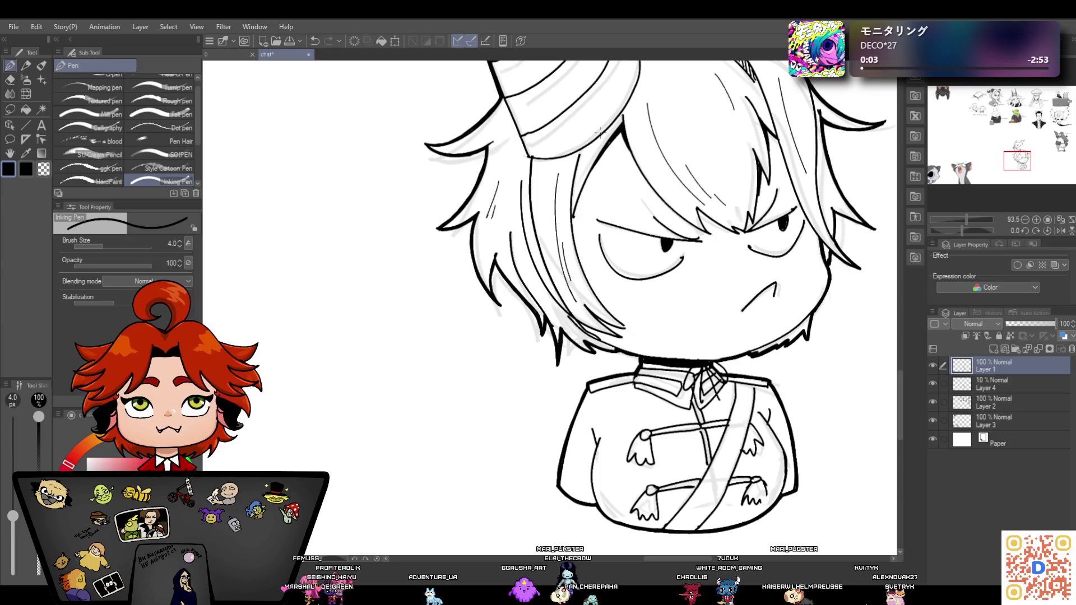
left_click_drag(578, 158, 572, 212)
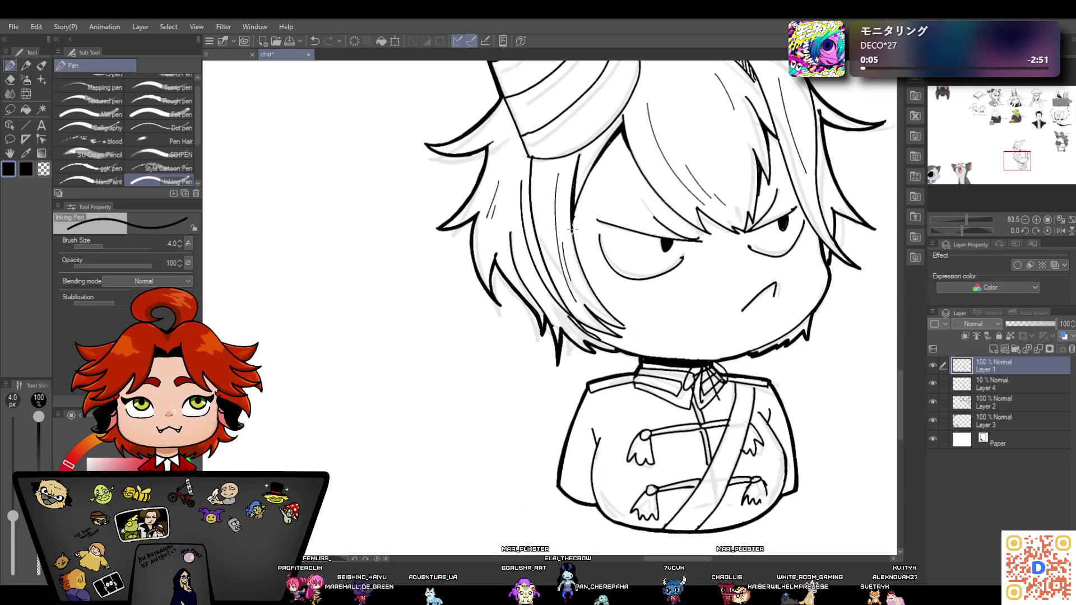
left_click_drag(529, 256, 564, 314)
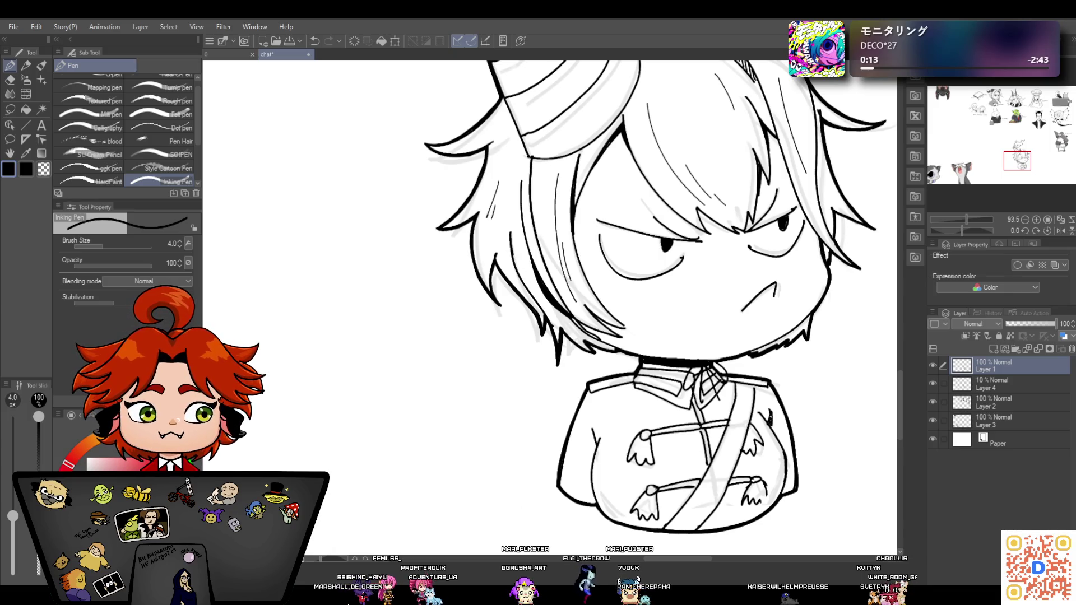
left_click_drag(592, 430, 598, 451)
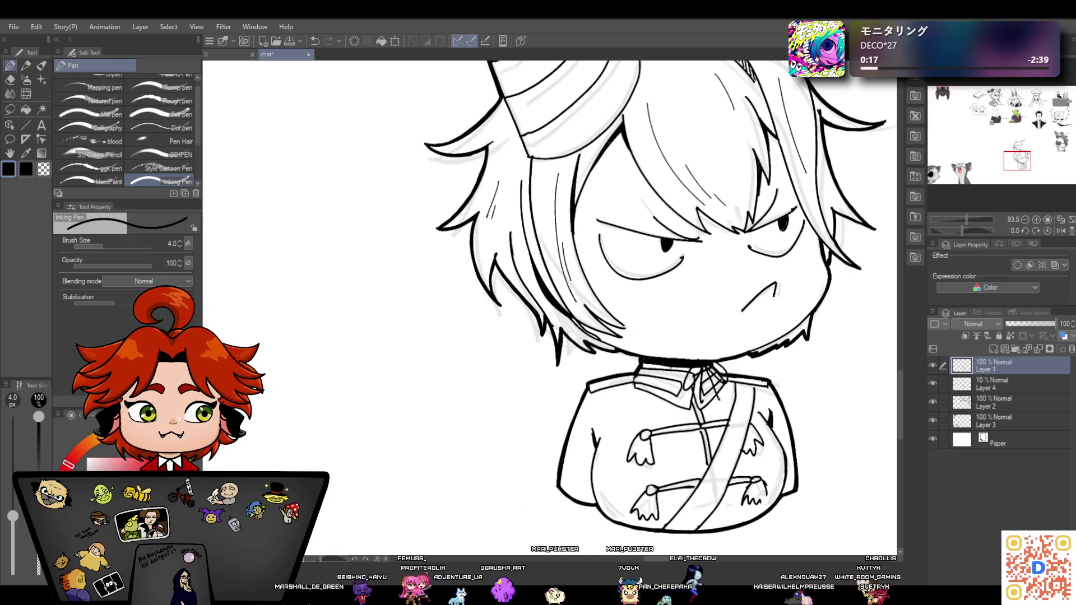
Erase the dark end of the diagonal strap and zoom out to see the whole figure
scroll(896, 373, "down", 3)
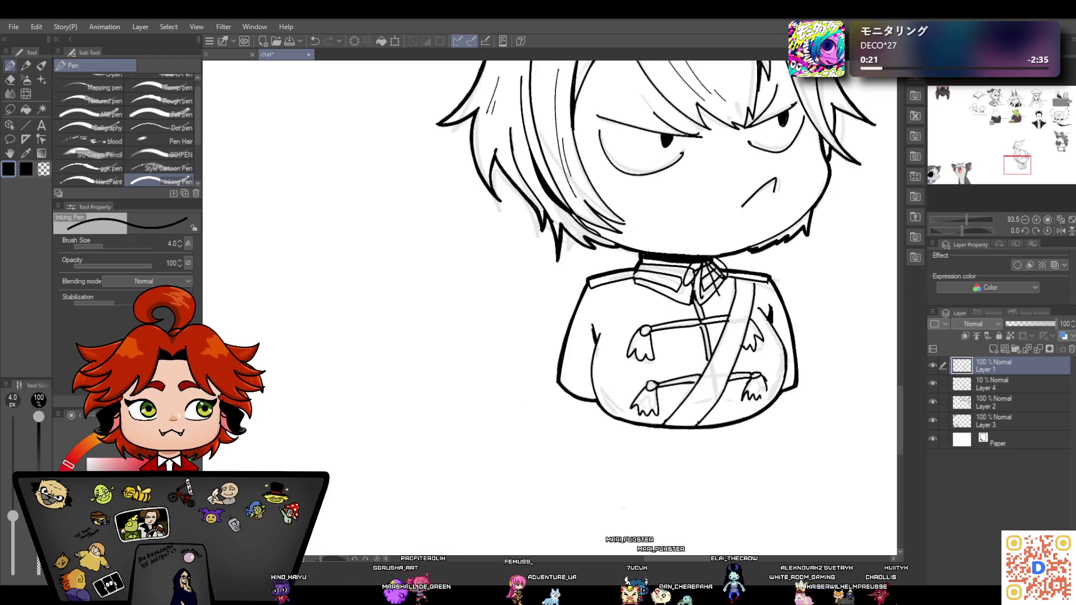
left_click(9, 80)
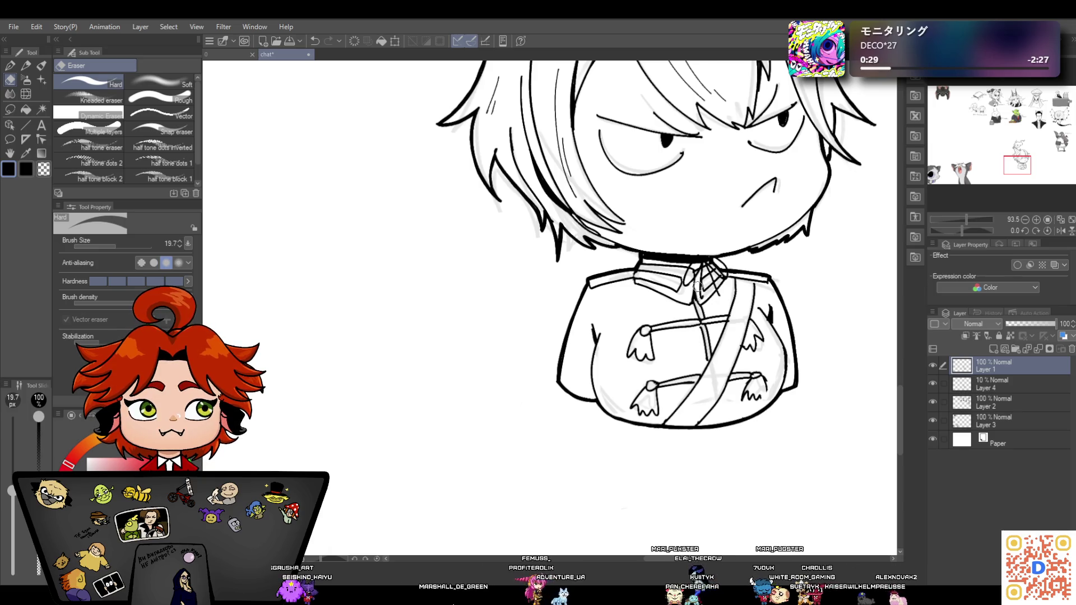
left_click(10, 67)
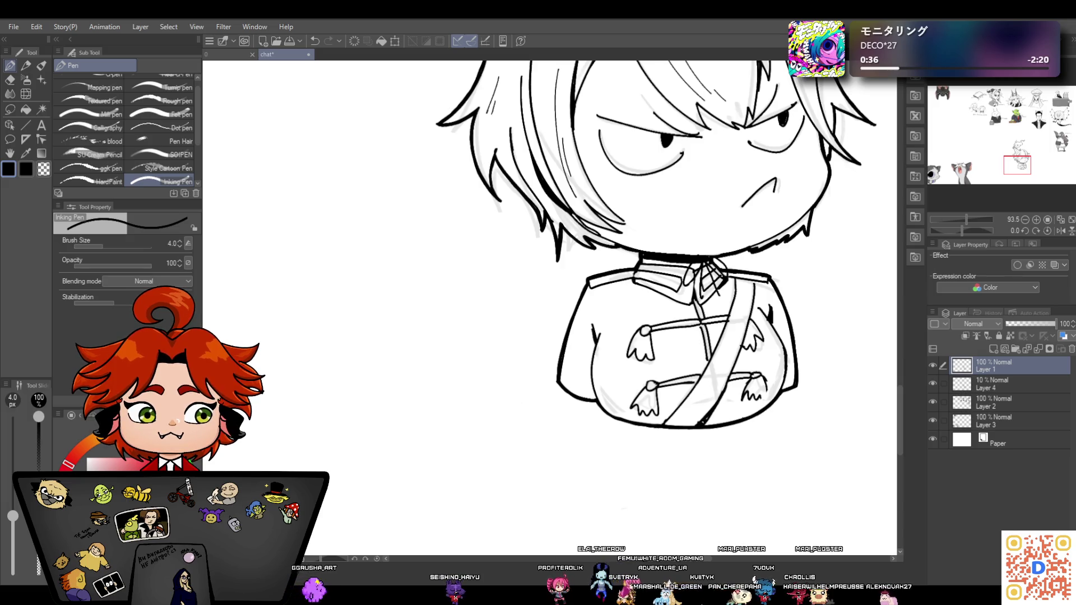
left_click(10, 80)
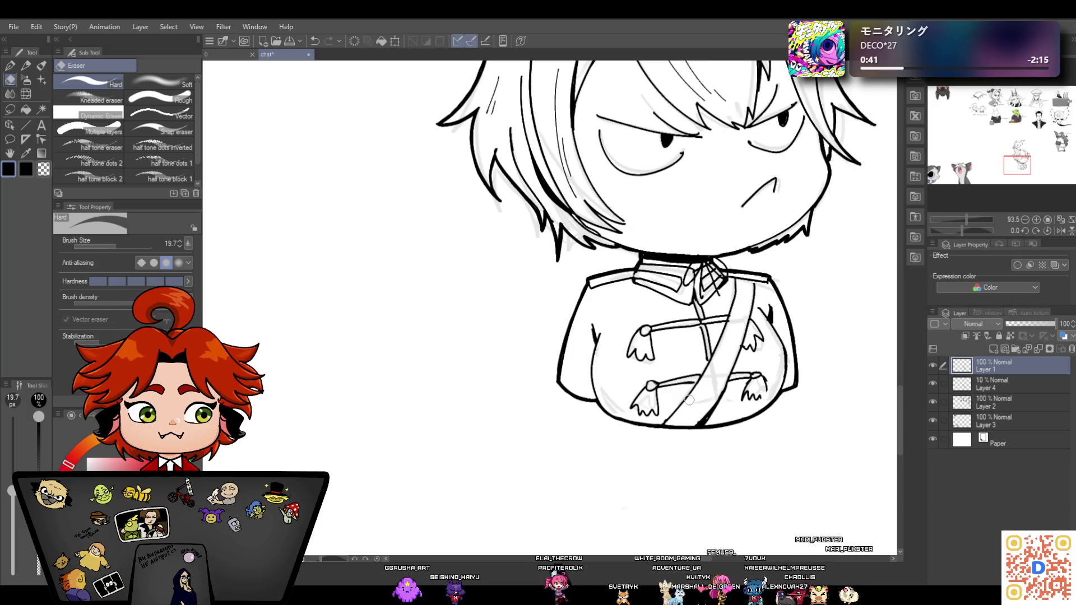
mouse_move(704, 415)
left_mouse_down()
mouse_move(694, 424)
mouse_move(720, 387)
mouse_move(699, 421)
left_mouse_up()
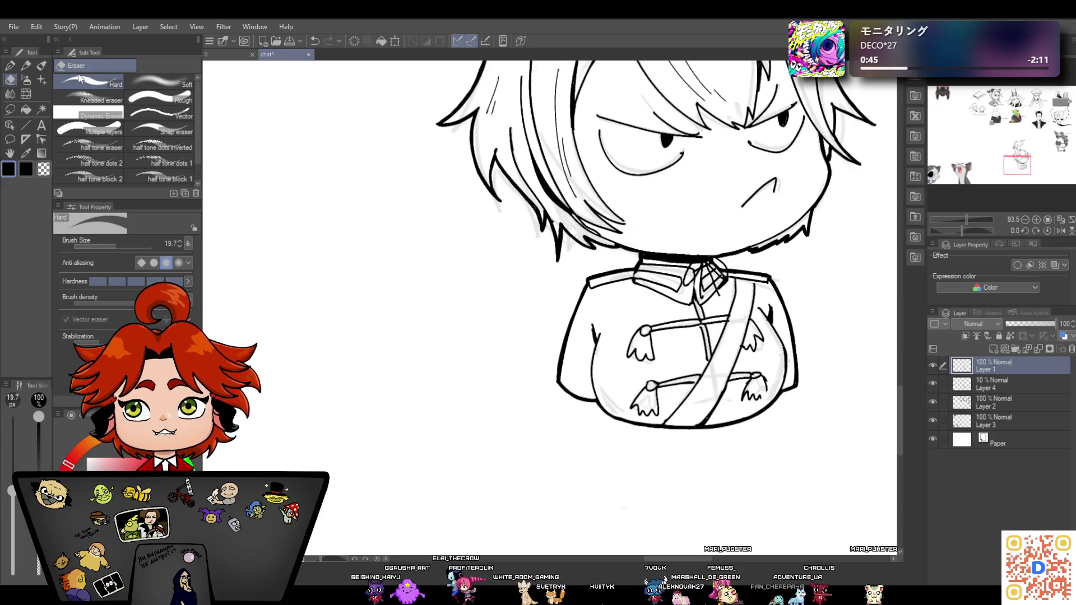
left_click(13, 67)
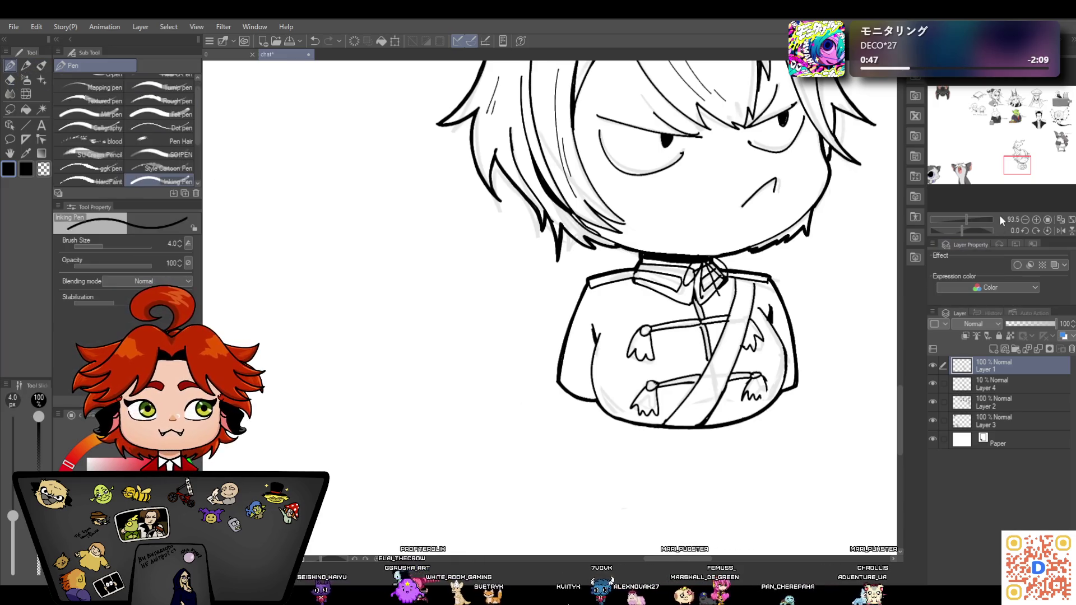
left_click_drag(960, 221, 959, 221)
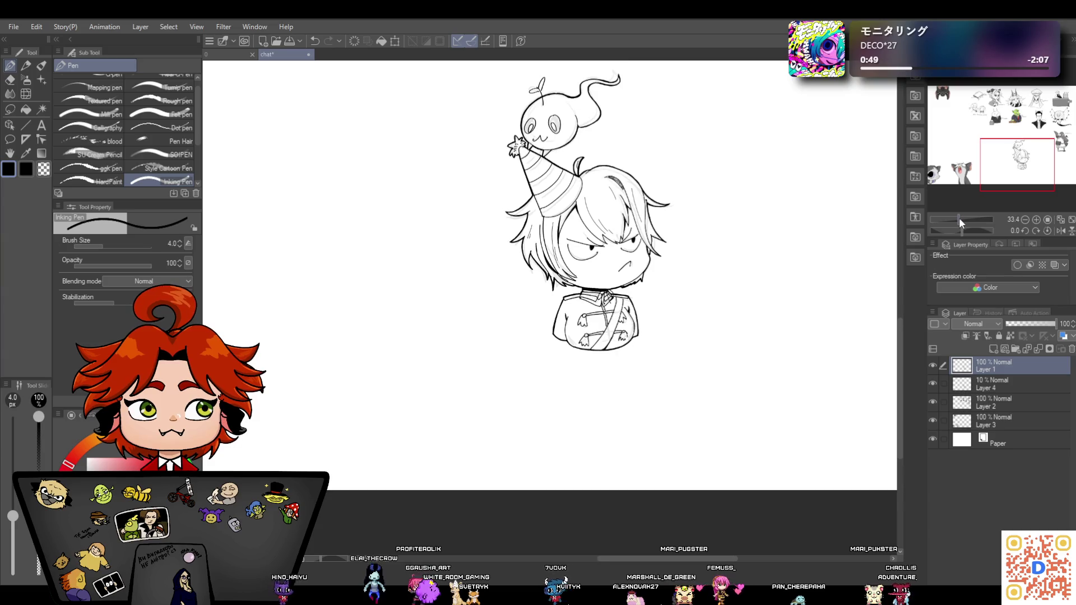
On Layer 4, fill the party hat's stripes with flat grey using the Fill tool
scroll(903, 334, "up", 3)
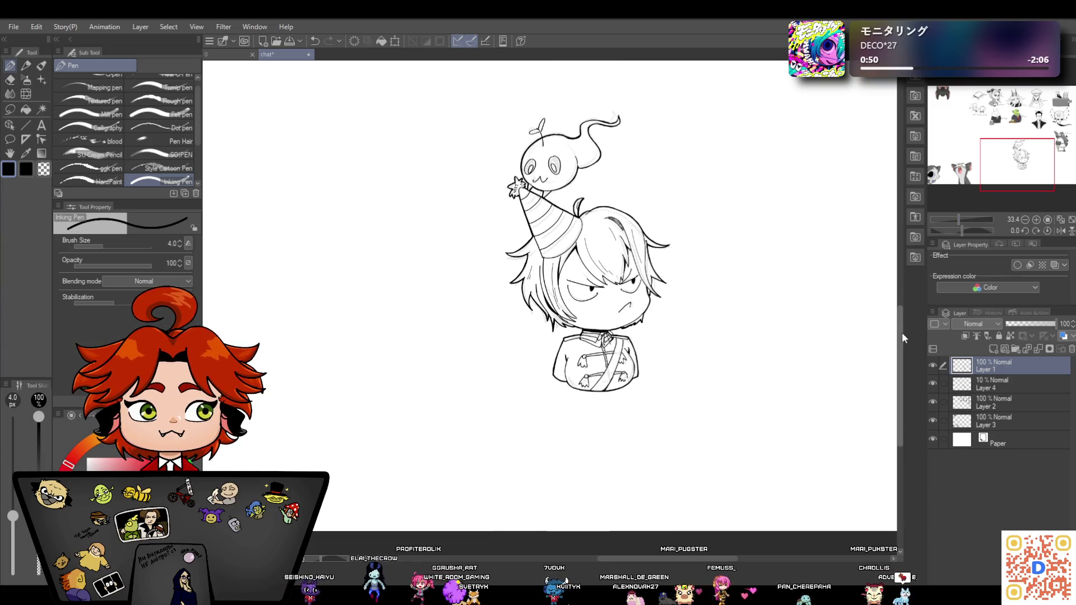
left_click(1013, 384)
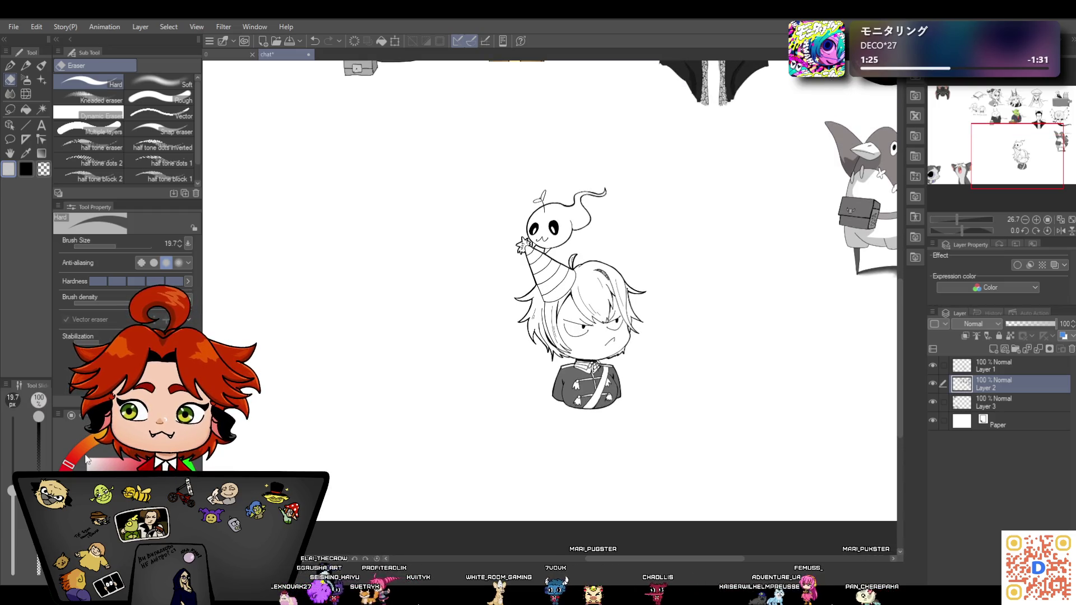
left_click(25, 109)
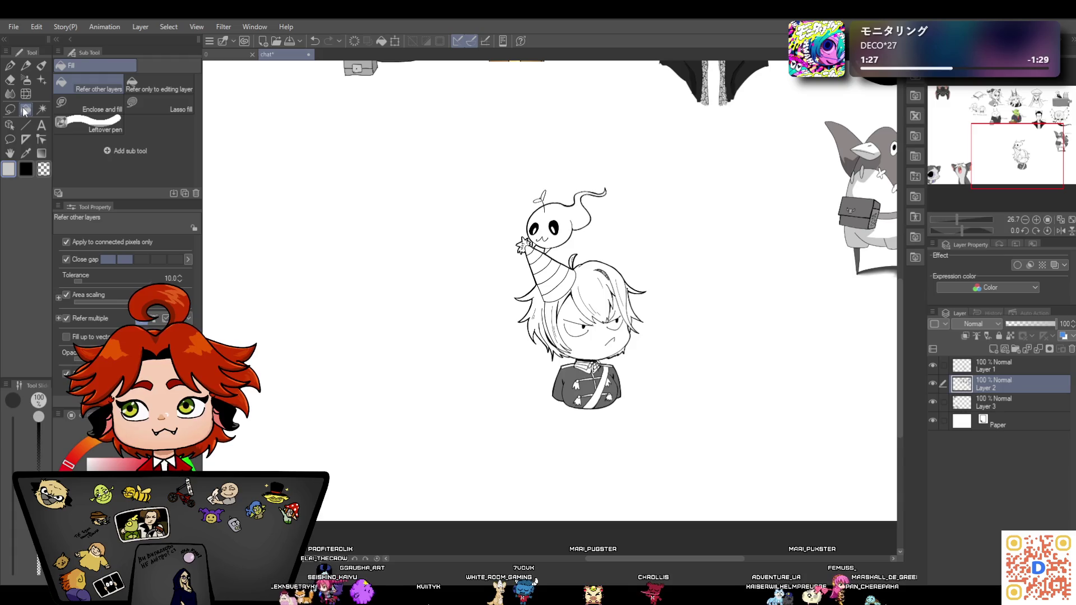
left_click(547, 271)
left_click(559, 286)
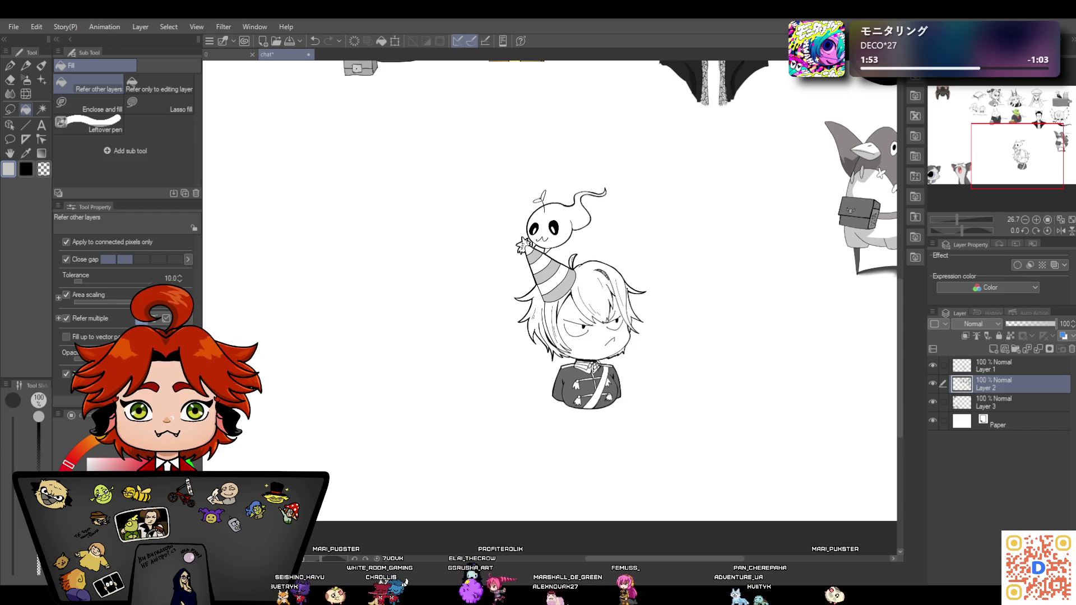
Sample the jacket's grey as the drawing colour and zoom out to the whole character
key("i")
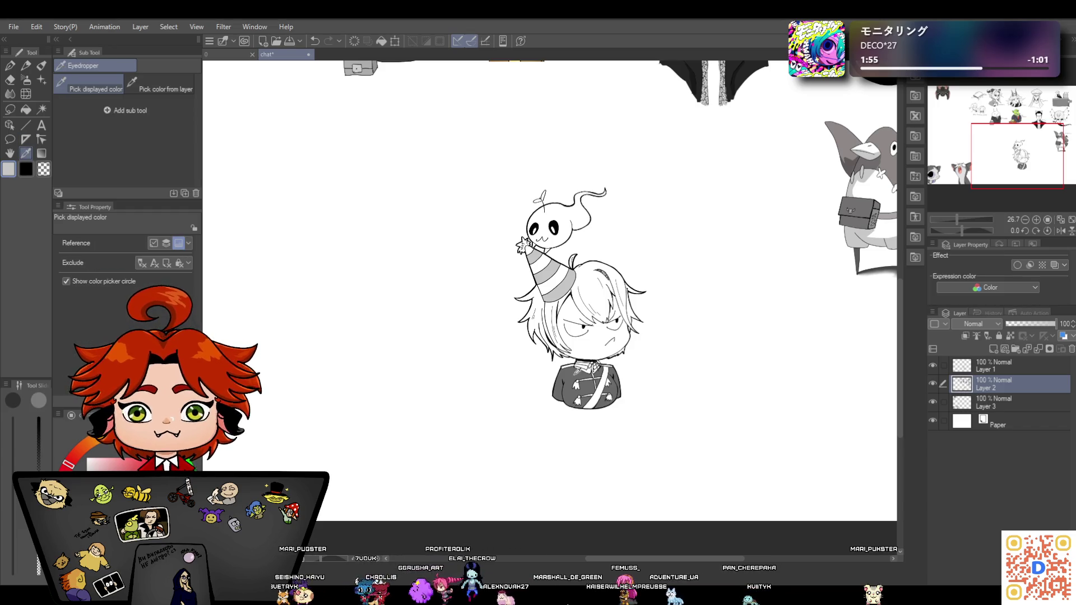
left_click(572, 374)
key("g")
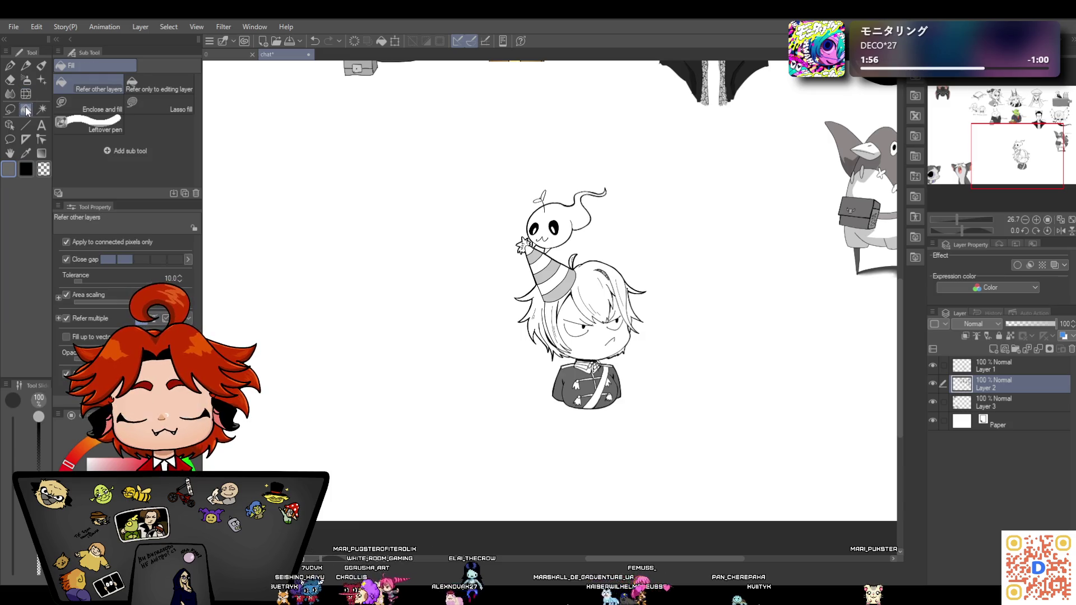
left_click_drag(957, 217, 966, 219)
scroll(680, 308, "down", 3)
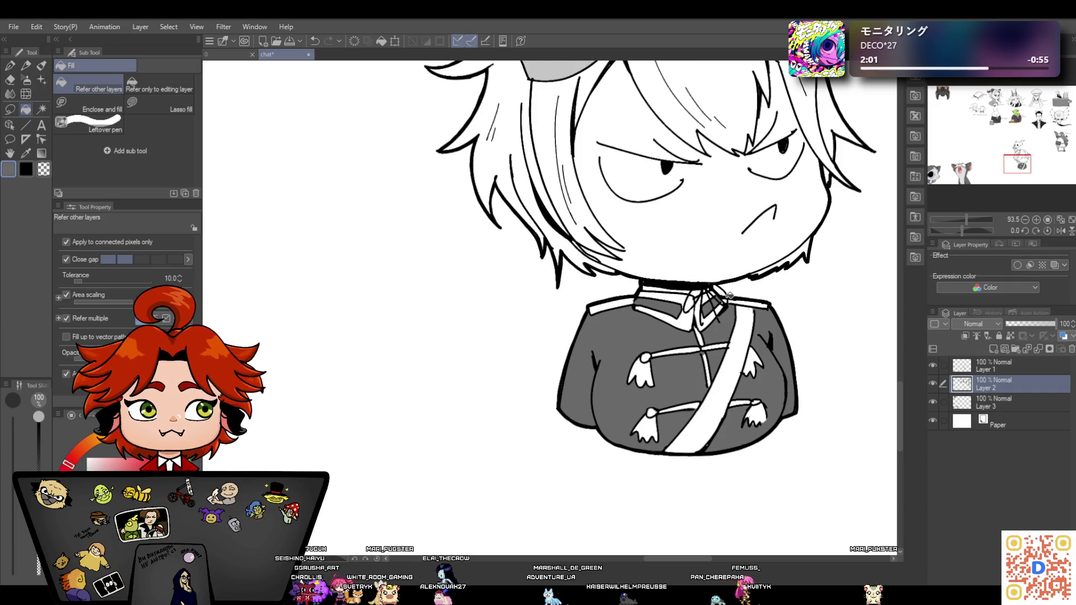
left_click_drag(967, 216, 964, 218)
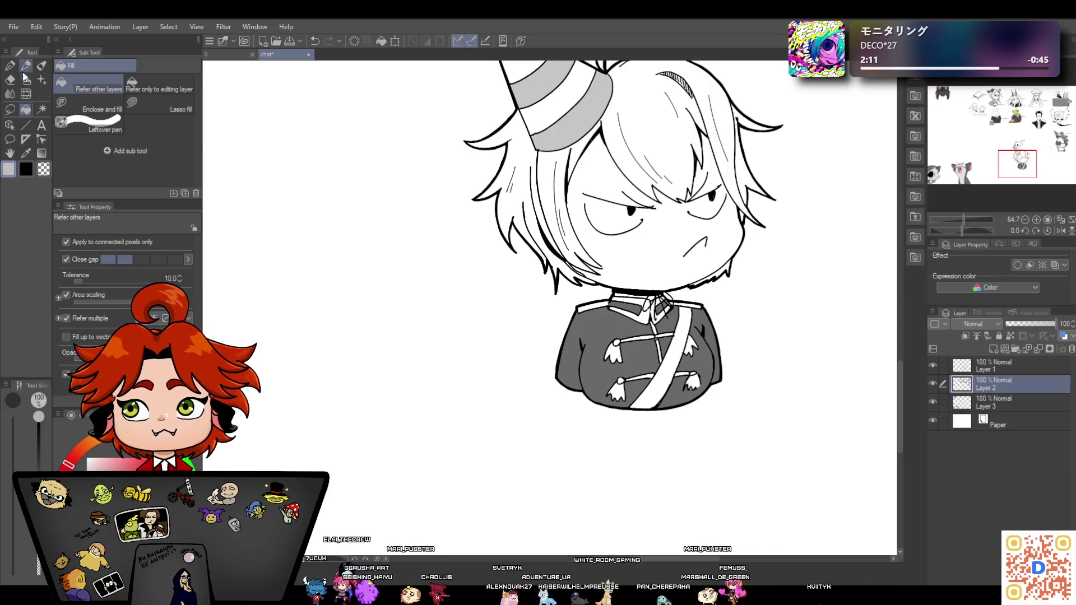
Shade the left and right hair strands grey with the HardPaint pen at size 19
key("p")
left_click(92, 181)
mouse_move(554, 163)
left_mouse_down()
mouse_move(571, 150)
mouse_move(561, 152)
mouse_move(569, 187)
left_mouse_up()
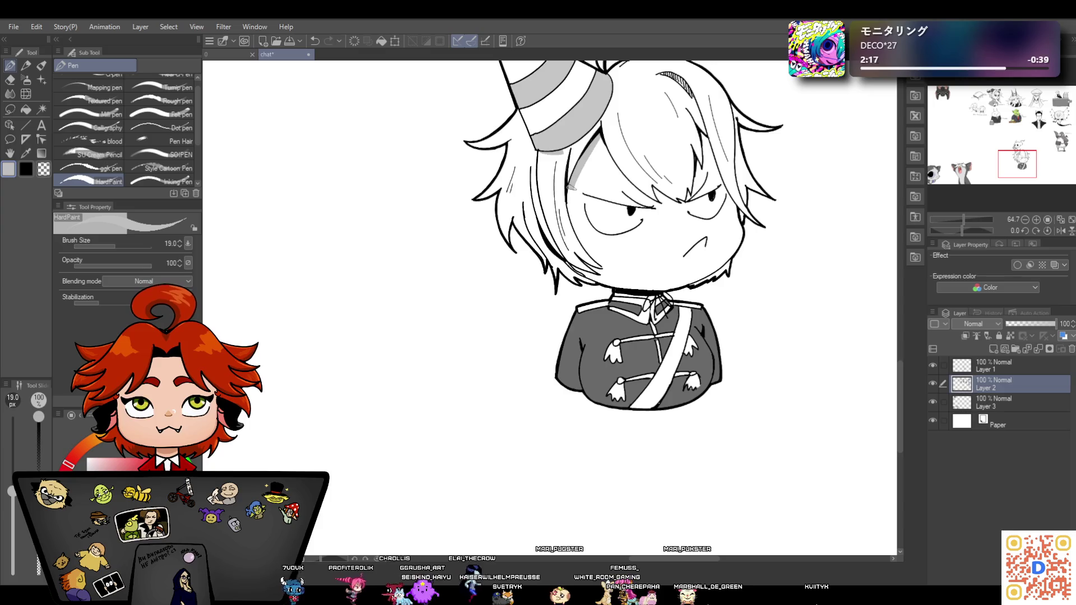
left_click_drag(602, 137, 566, 201)
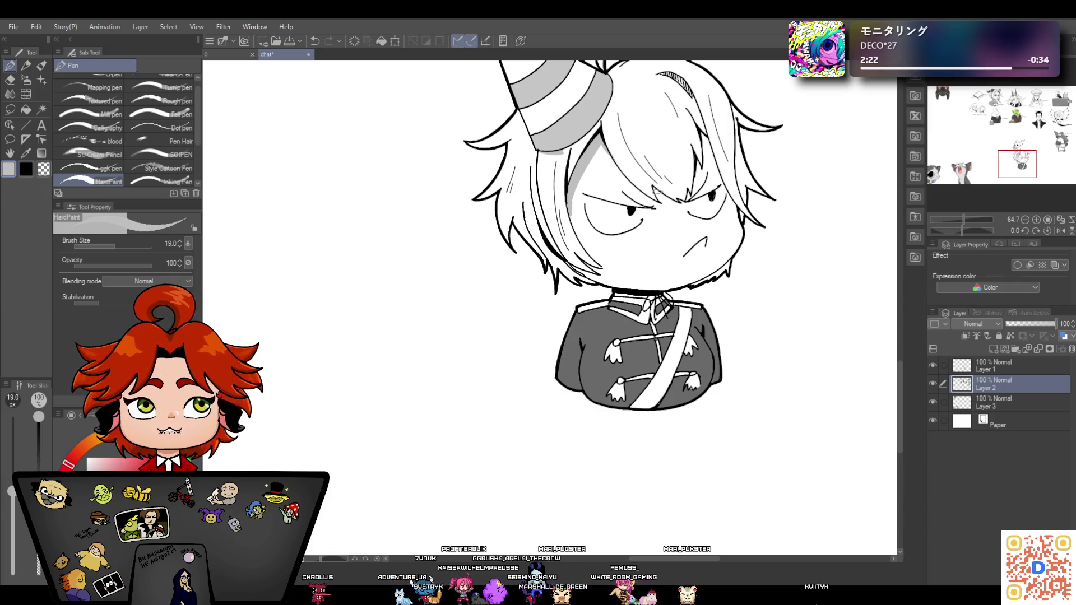
left_click_drag(701, 161, 688, 199)
mouse_move(708, 132)
left_mouse_down()
mouse_move(697, 160)
mouse_move(705, 143)
left_mouse_up()
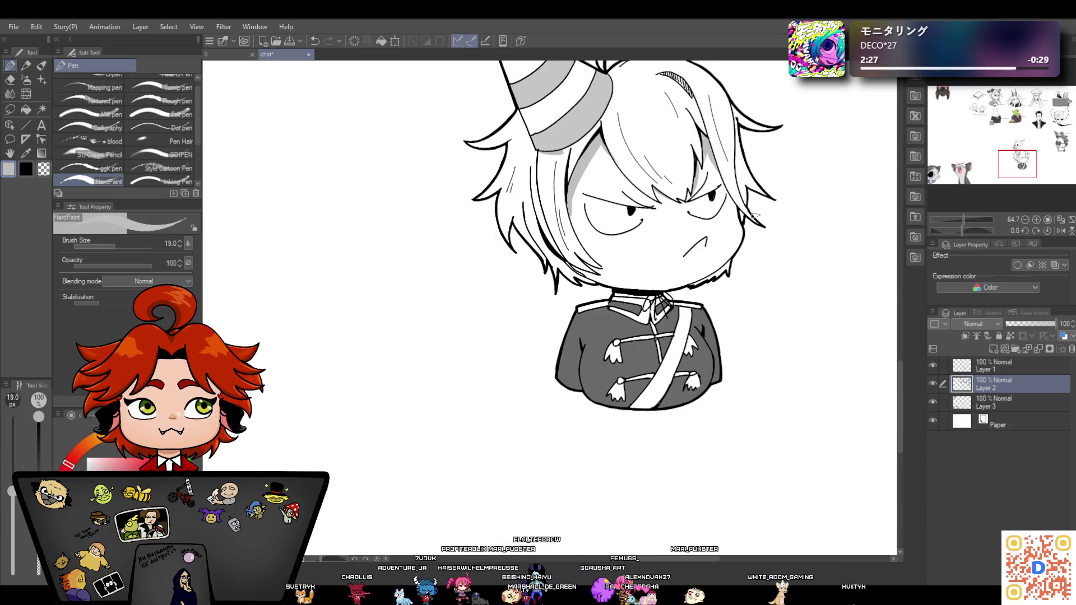
scroll(902, 363, "up", 3)
left_click_drag(902, 363, 903, 348)
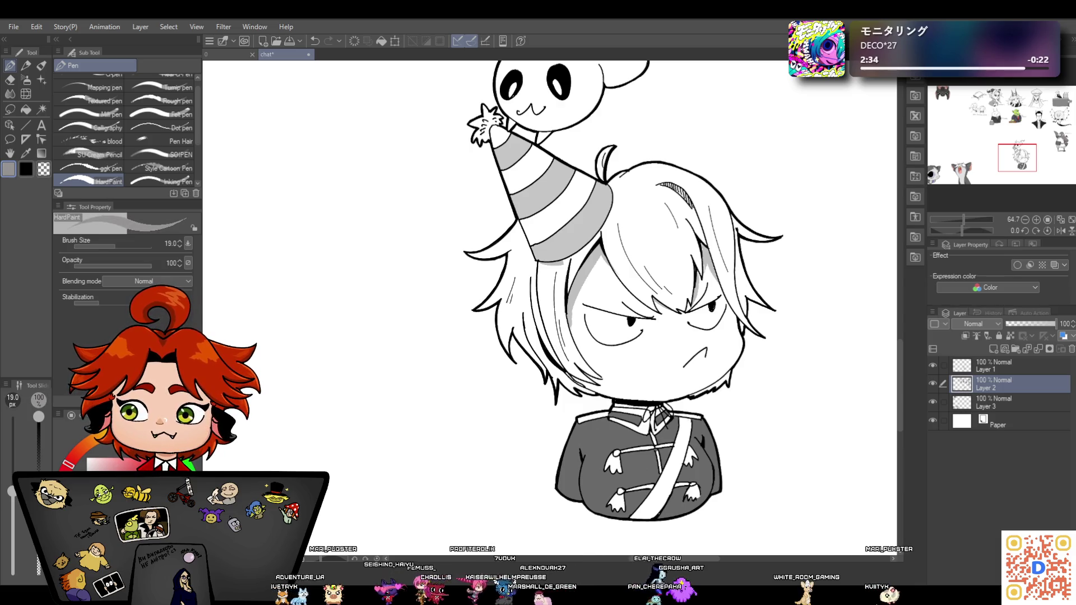
Shade the hat's bottom band and ghost's lower body grey, erasing excess from the ghost's chin
mouse_move(539, 261)
left_mouse_down()
mouse_move(565, 264)
mouse_move(596, 239)
left_mouse_up()
left_click_drag(901, 364, 906, 315)
left_click(603, 259, "alt")
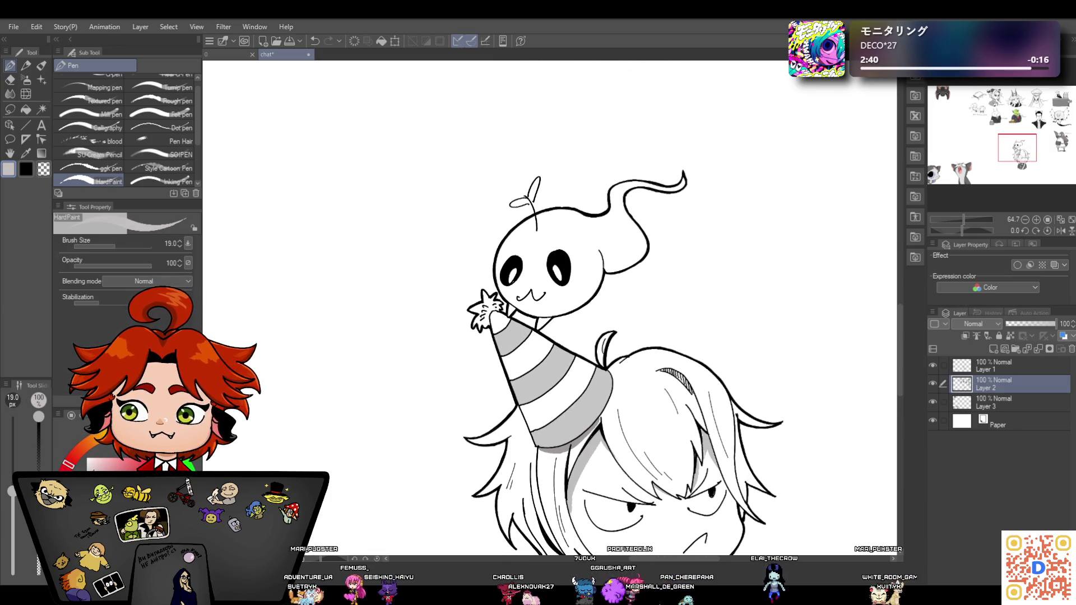
mouse_move(603, 259)
left_mouse_down()
mouse_move(617, 269)
mouse_move(644, 238)
mouse_move(569, 308)
mouse_move(524, 314)
left_mouse_up()
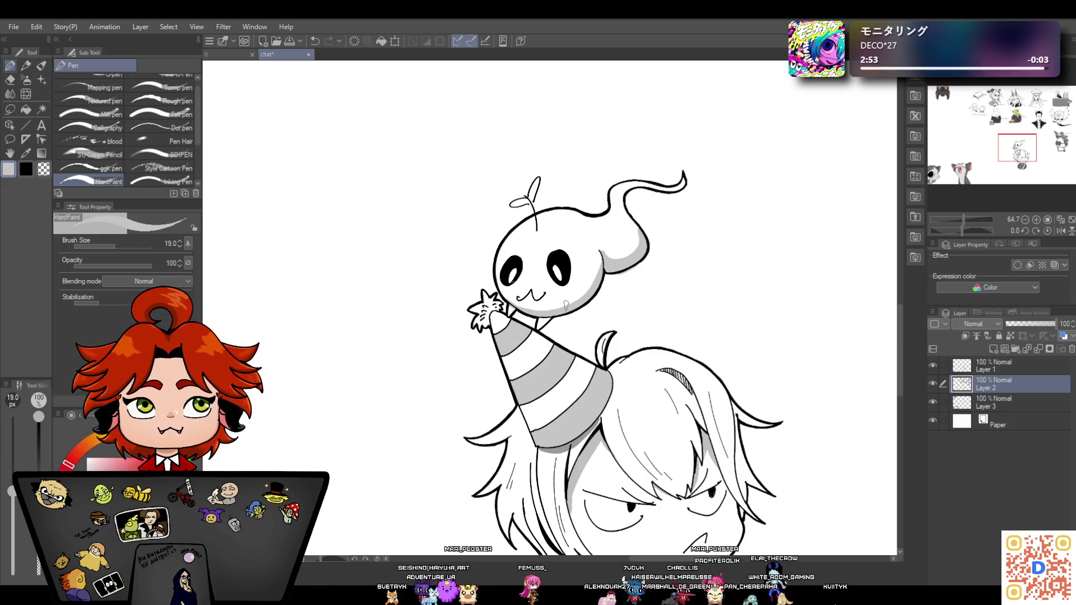
left_click(9, 81)
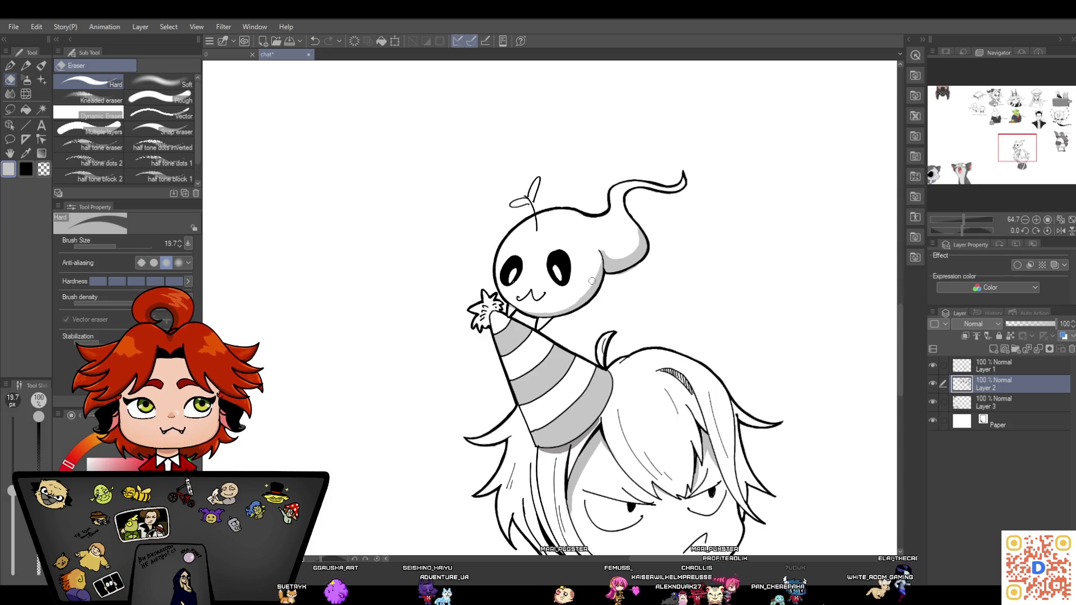
left_click_drag(598, 259, 567, 305)
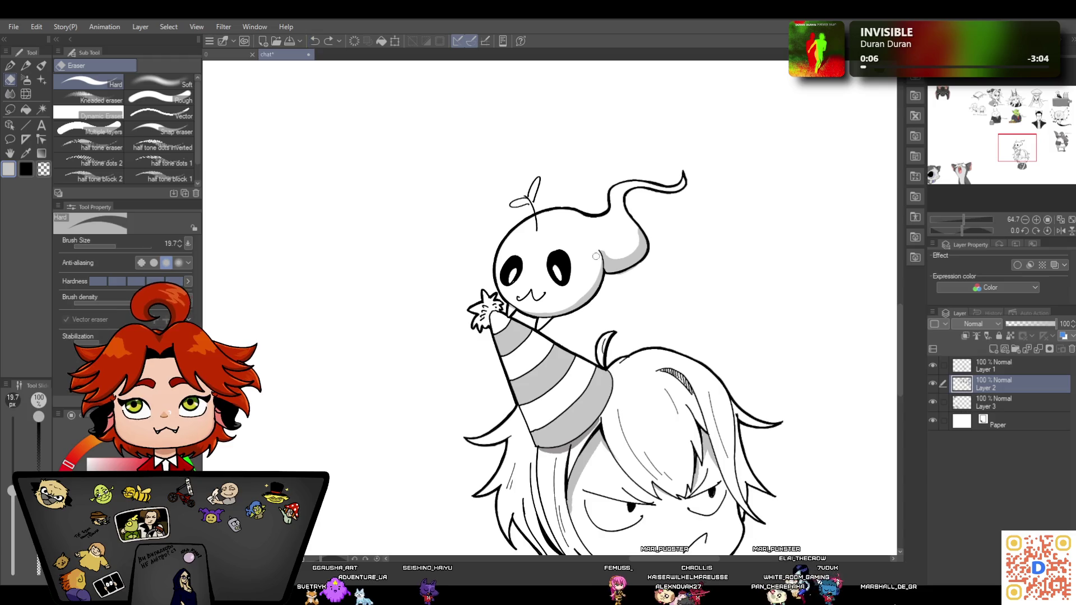
left_click_drag(597, 271, 583, 296)
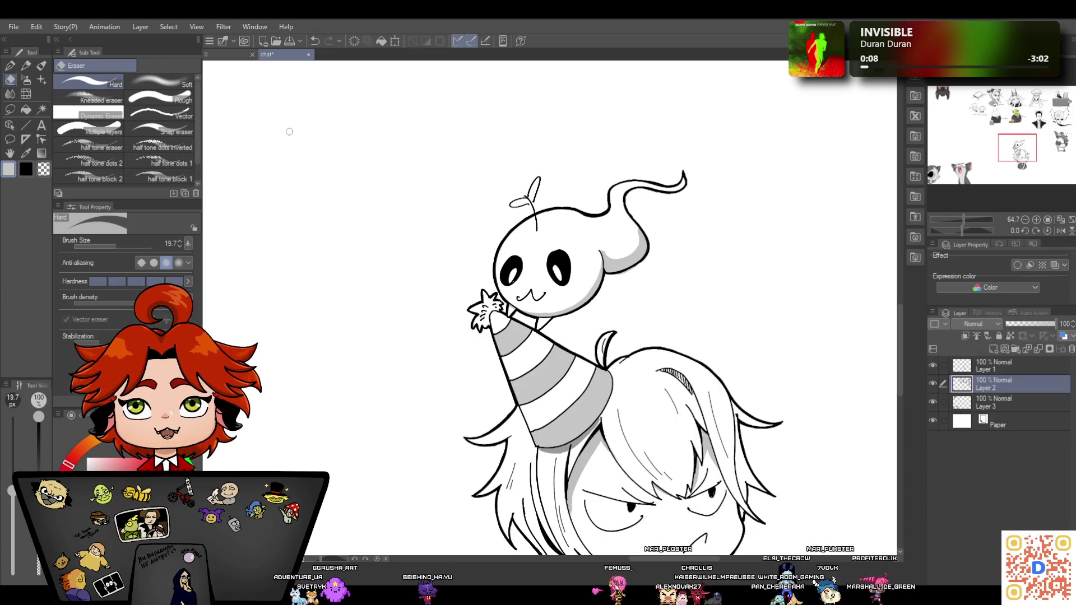
Ink the top edge of the ghost's tail and lines down the left and right hair strands
left_click(10, 65)
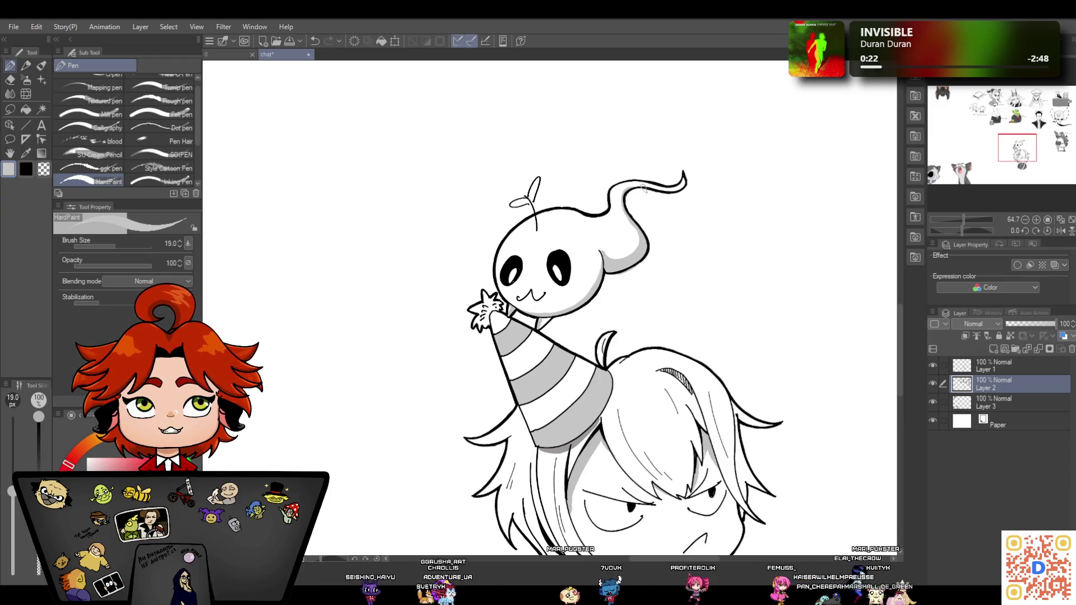
left_click_drag(649, 194, 680, 192)
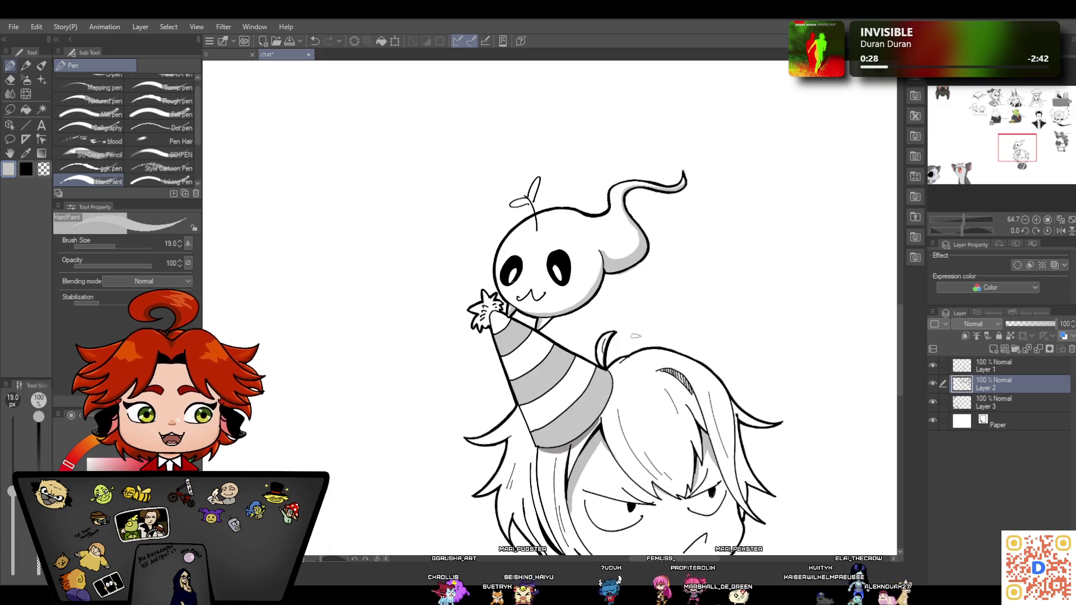
left_click_drag(963, 220, 964, 217)
scroll(899, 345, "down", 2)
mouse_move(527, 305)
left_mouse_down()
mouse_move(553, 358)
mouse_move(544, 376)
left_mouse_up()
left_click_drag(554, 269, 564, 346)
left_click_drag(728, 235, 739, 305)
left_click_drag(747, 230, 757, 316)
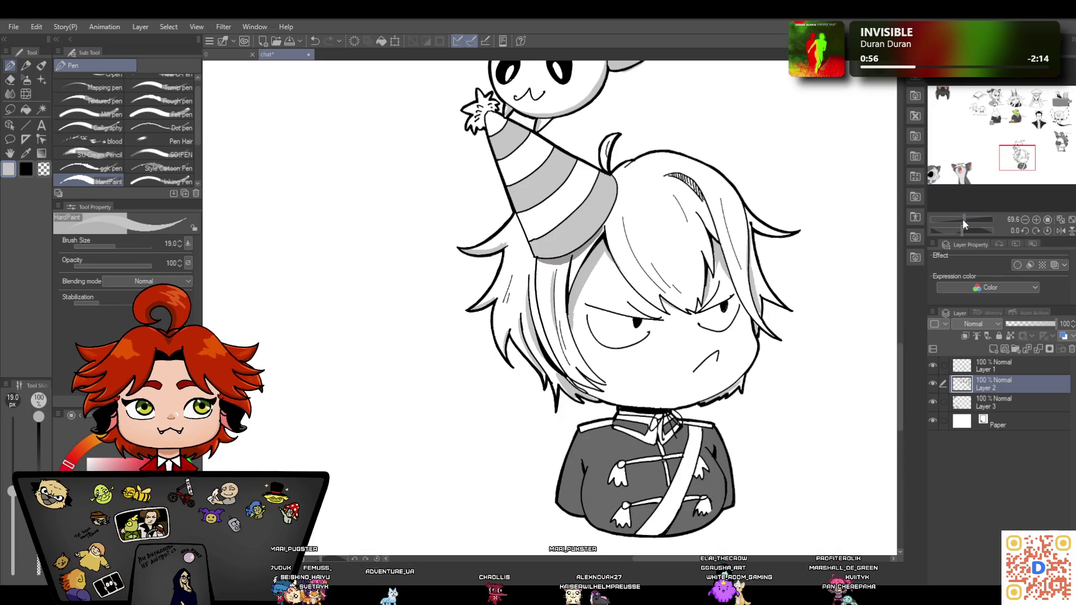
Zoom out slightly on the drawing and close the canvas named '0'
left_click_drag(962, 221, 960, 220)
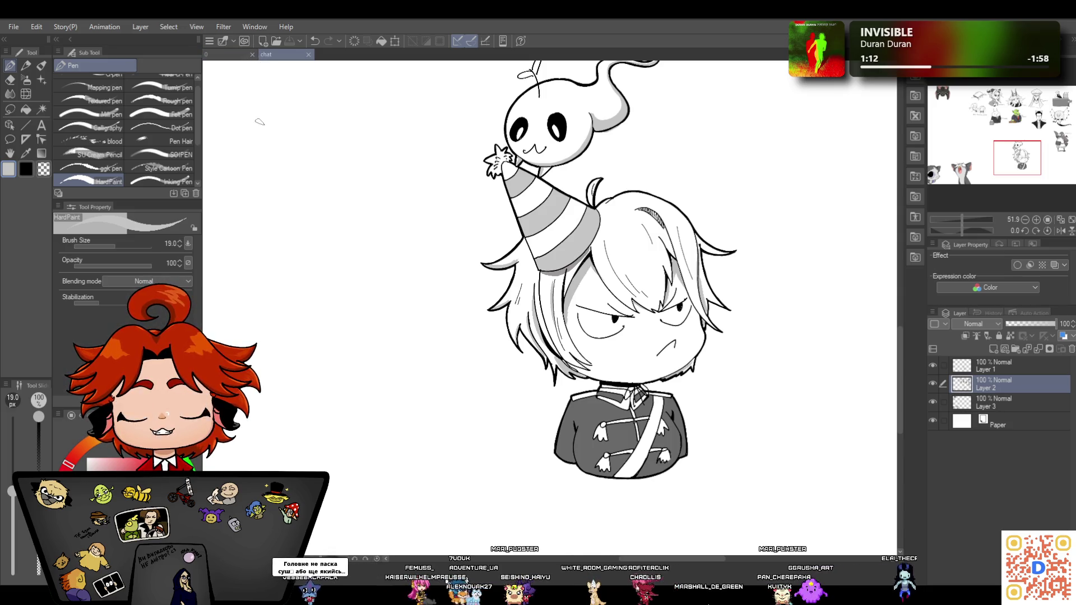
left_click(253, 55)
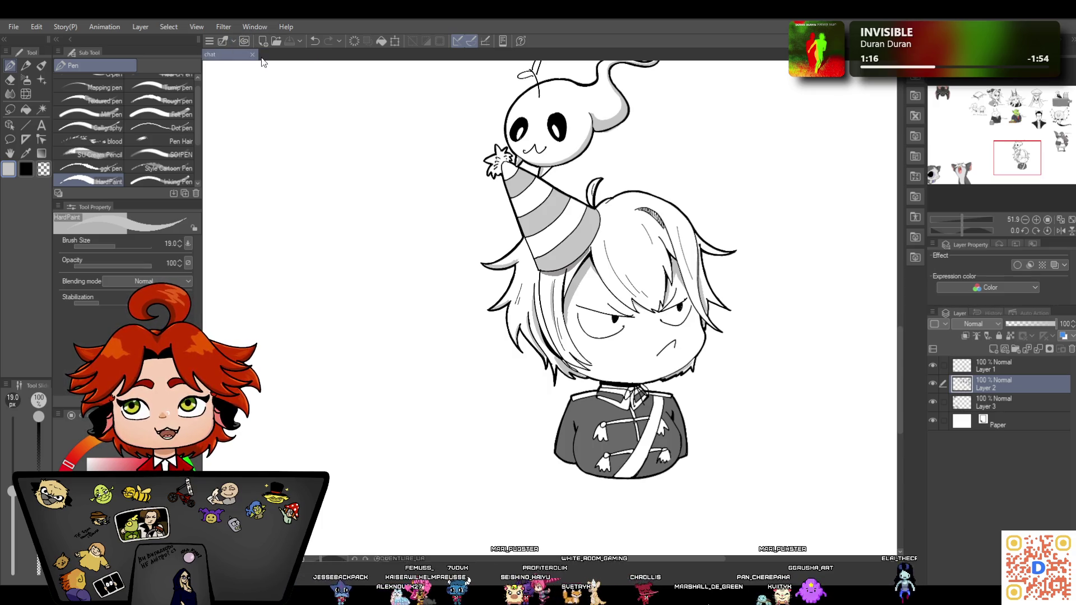
Close the chat canvas and quit Clip Studio Paint with Alt+F4
left_click(252, 54)
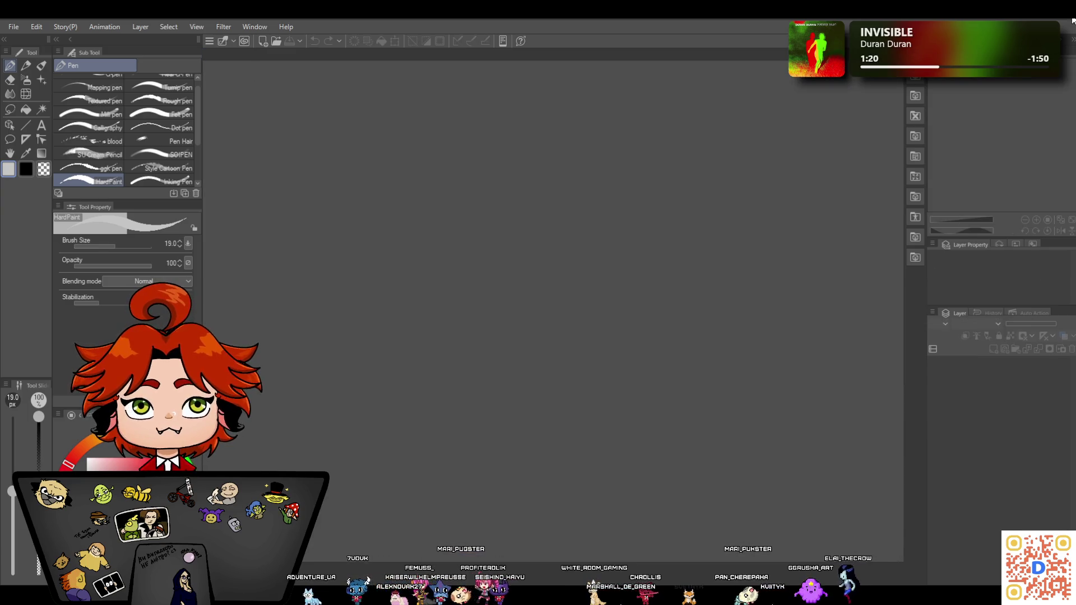
key("alt+F4")
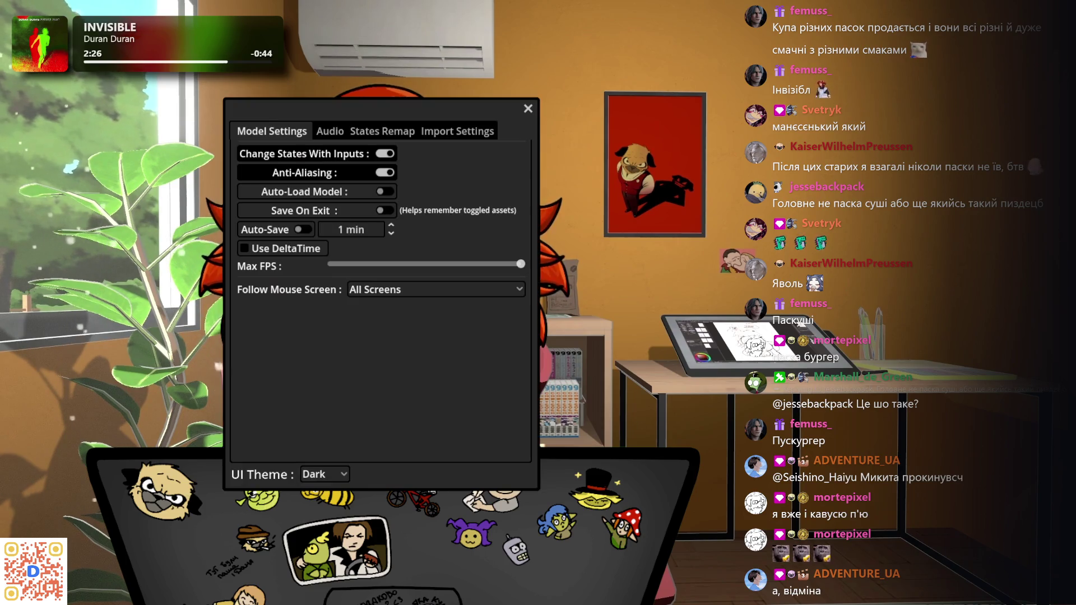
Set the avatar's Follow Mouse Screen to Screen 0 in Model Settings, then close the window
left_click(409, 291)
left_click(397, 323)
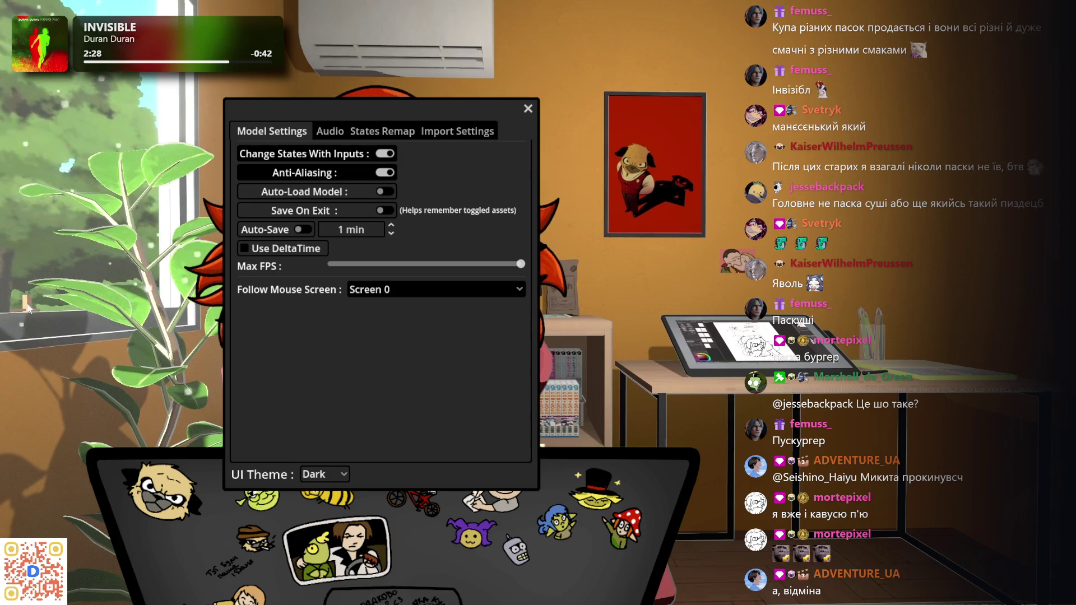
left_click(527, 108)
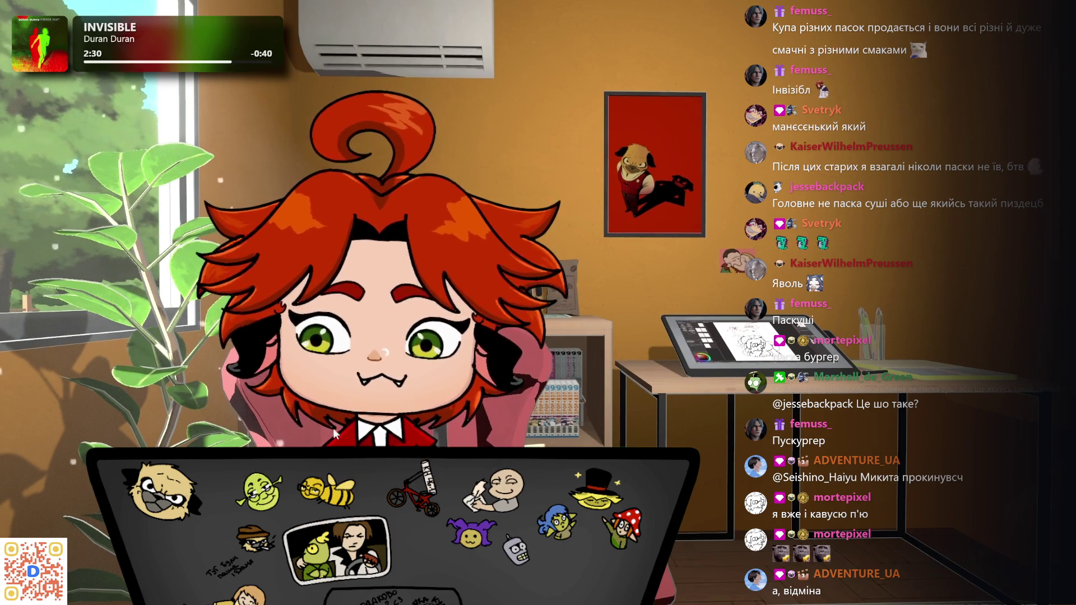